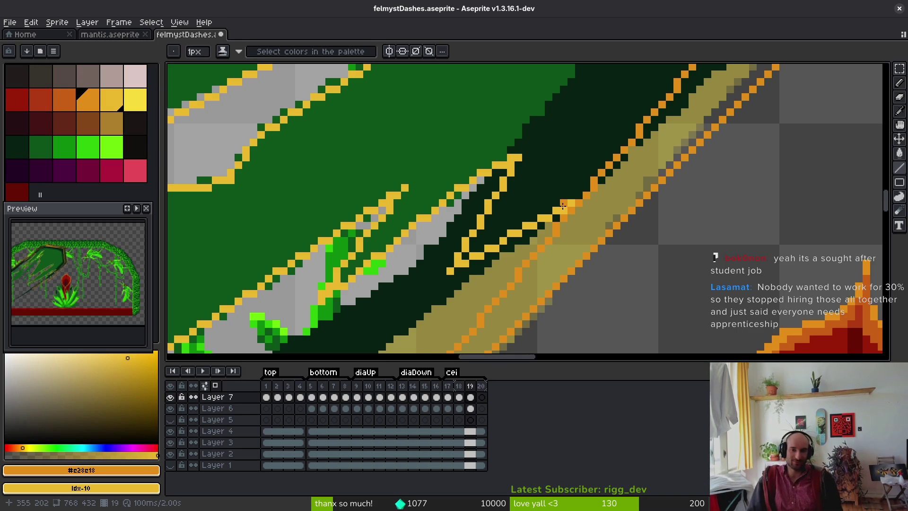
Bucket-fill the large dark green dash shape with yellow.
{"action": "scroll", "coordinate": [563, 206], "scroll_direction": "down", "scroll_amount": 2}
{"action": "key", "text": "g"}
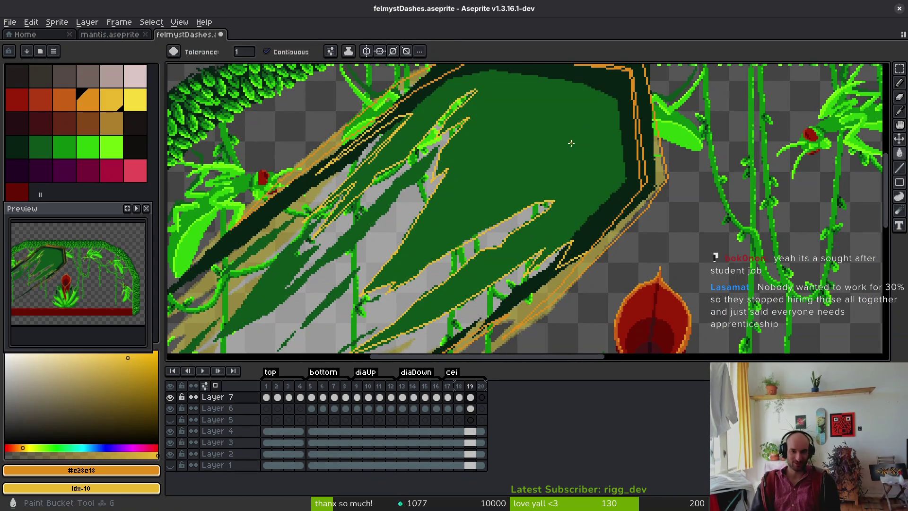
{"action": "left_click", "coordinate": [570, 143]}
{"action": "scroll", "coordinate": [570, 166], "scroll_direction": "up", "scroll_amount": 1}
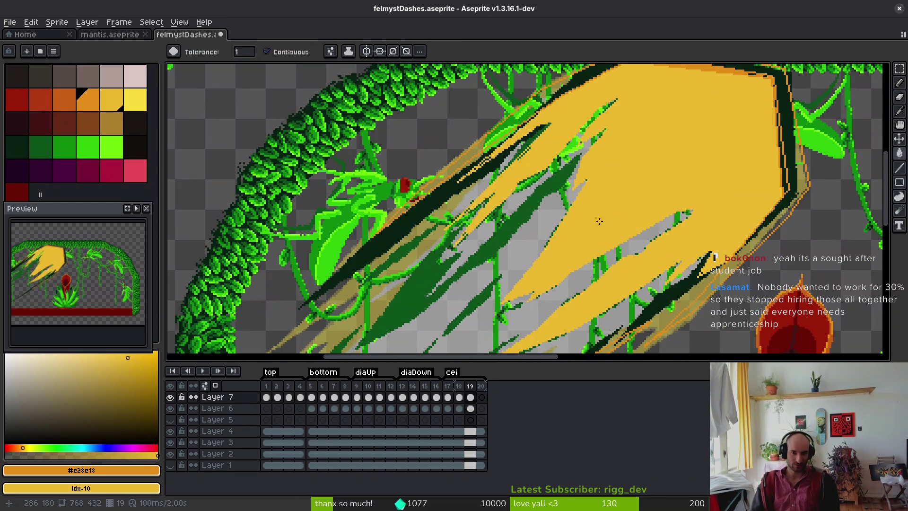
Fill the dash's dark outline and top edge strips with orange.
{"action": "left_click", "coordinate": [492, 137]}
{"action": "scroll", "coordinate": [778, 236], "scroll_direction": "up", "scroll_amount": 3}
{"action": "left_click", "coordinate": [777, 236]}
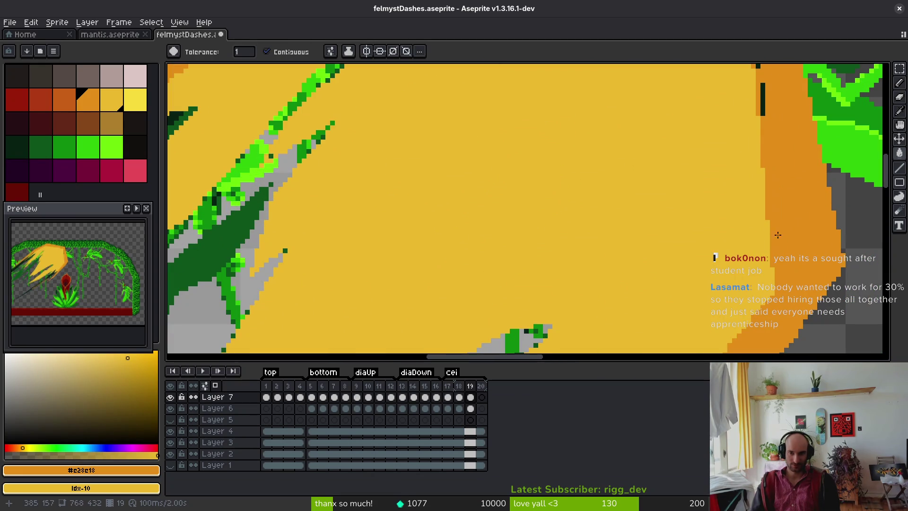
{"action": "left_click", "coordinate": [763, 100]}
{"action": "scroll", "coordinate": [749, 152], "scroll_direction": "up", "scroll_amount": 3}
{"action": "scroll", "coordinate": [705, 213], "scroll_direction": "down", "scroll_amount": 1}
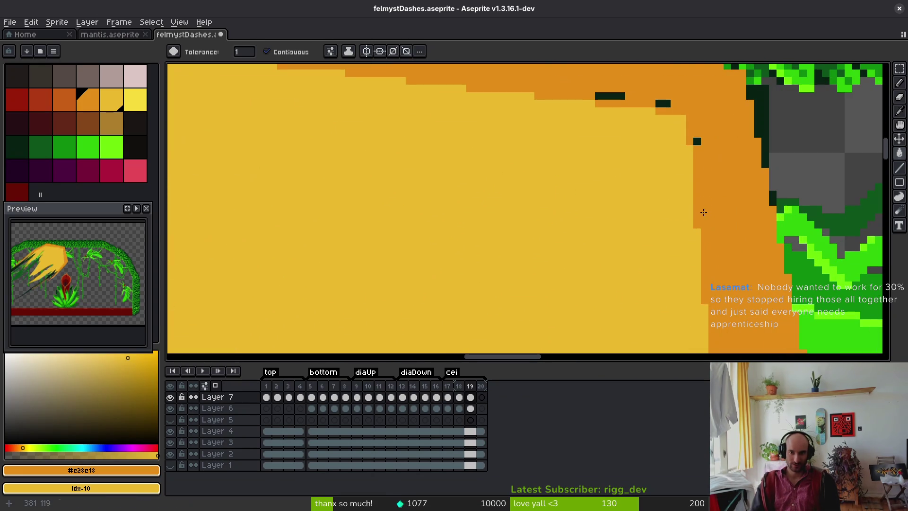
Recolour the remaining dark edge pixel strips of the dash orange.
{"action": "left_click", "coordinate": [660, 103]}
{"action": "left_click", "coordinate": [666, 103]}
{"action": "left_click", "coordinate": [618, 96]}
{"action": "left_click", "coordinate": [598, 96]}
{"action": "scroll", "coordinate": [567, 205], "scroll_direction": "down", "scroll_amount": 2}
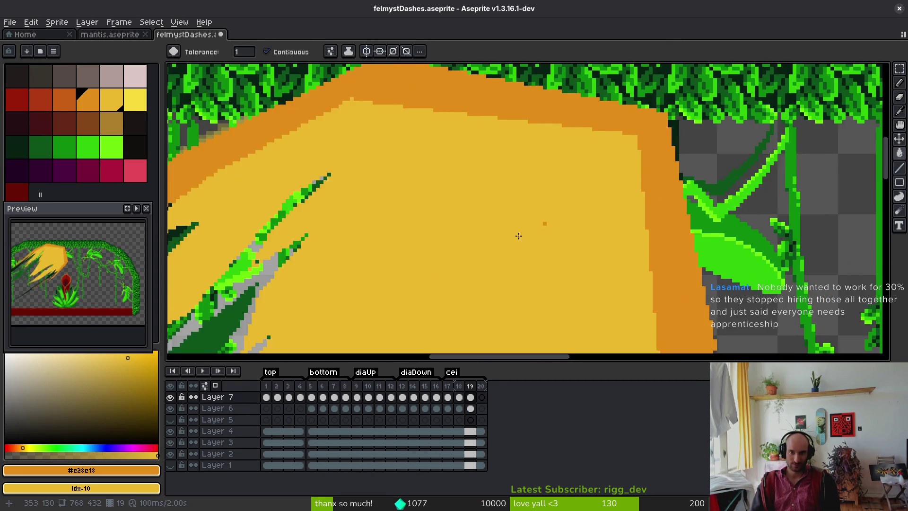
{"action": "scroll", "coordinate": [424, 227], "scroll_direction": "up", "scroll_amount": 1}
{"action": "scroll", "coordinate": [424, 227], "scroll_direction": "up", "scroll_amount": 4}
With the Pencil, paint the checkered diagonal and stray dark pixels yellow.
{"action": "key", "text": "b"}
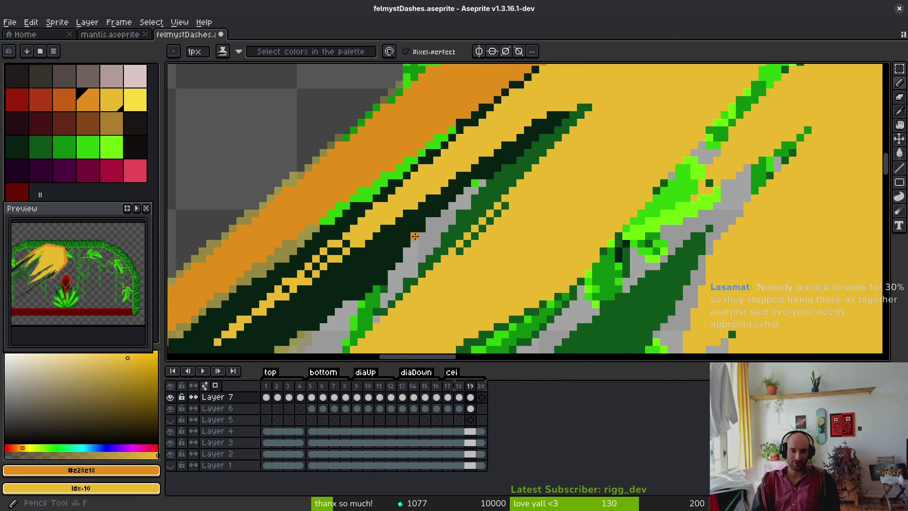
{"action": "scroll", "coordinate": [489, 240], "scroll_direction": "up", "scroll_amount": 1}
{"action": "mouse_move", "coordinate": [489, 240]}
{"action": "left_mouse_down"}
{"action": "mouse_move", "coordinate": [395, 263]}
{"action": "mouse_move", "coordinate": [528, 137]}
{"action": "left_mouse_up"}
{"action": "scroll", "coordinate": [531, 277], "scroll_direction": "left", "scroll_amount": 5}
{"action": "left_click", "coordinate": [372, 245]}
{"action": "left_click_drag", "start_coordinate": [372, 245], "coordinate": [282, 296]}
{"action": "left_click", "coordinate": [310, 269]}
{"action": "left_click", "coordinate": [265, 315]}
{"action": "left_click", "coordinate": [242, 337]}
Inspect the recoloured dash and save felmystDashes.aseprite.
{"action": "scroll", "coordinate": [360, 240], "scroll_direction": "down", "scroll_amount": 2}
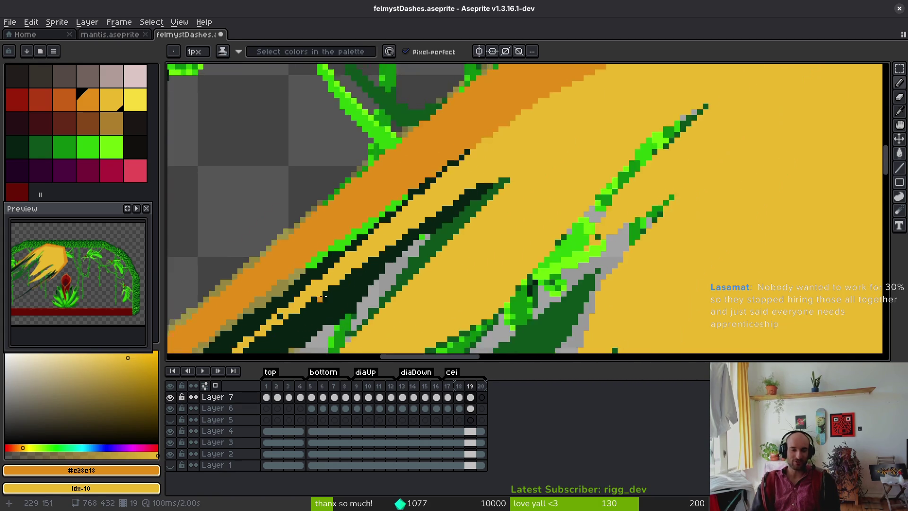
{"action": "scroll", "coordinate": [360, 240], "scroll_direction": "up", "scroll_amount": 1}
{"action": "scroll", "coordinate": [360, 240], "scroll_direction": "down", "scroll_amount": 3}
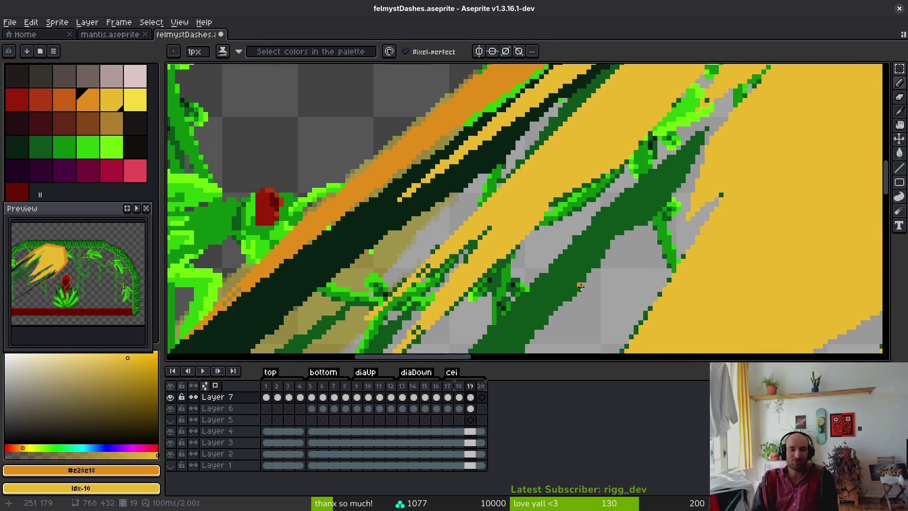
{"action": "scroll", "coordinate": [400, 237], "scroll_direction": "up", "scroll_amount": 3}
{"action": "scroll", "coordinate": [402, 213], "scroll_direction": "down", "scroll_amount": 4}
{"action": "scroll", "coordinate": [432, 272], "scroll_direction": "up", "scroll_amount": 3}
{"action": "scroll", "coordinate": [660, 249], "scroll_direction": "down", "scroll_amount": 2}
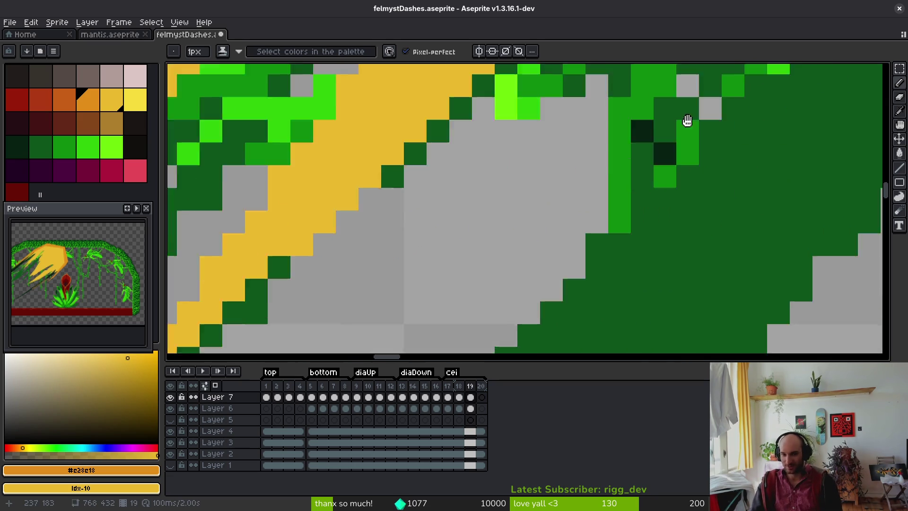
{"action": "scroll", "coordinate": [660, 249], "scroll_direction": "down", "scroll_amount": 2}
{"action": "scroll", "coordinate": [604, 245], "scroll_direction": "down", "scroll_amount": 2}
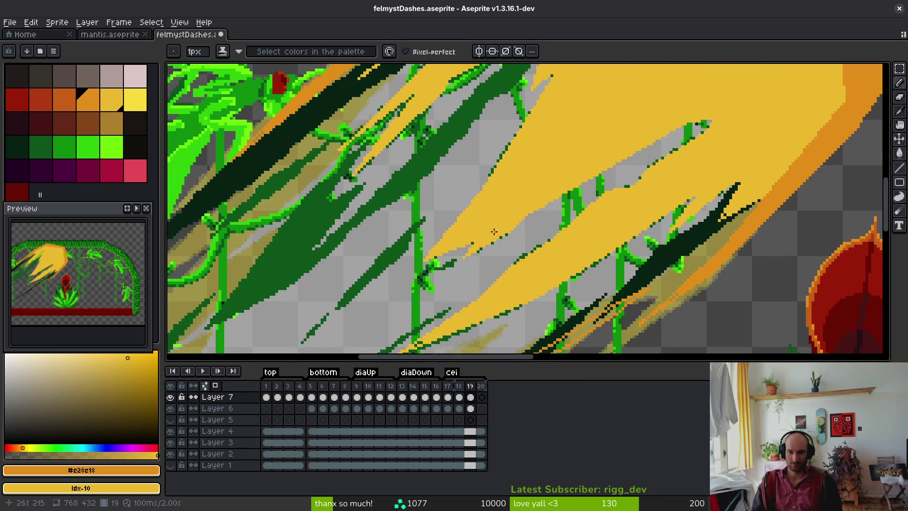
{"action": "scroll", "coordinate": [562, 155], "scroll_direction": "up", "scroll_amount": 1}
{"action": "scroll", "coordinate": [562, 155], "scroll_direction": "up", "scroll_amount": 3}
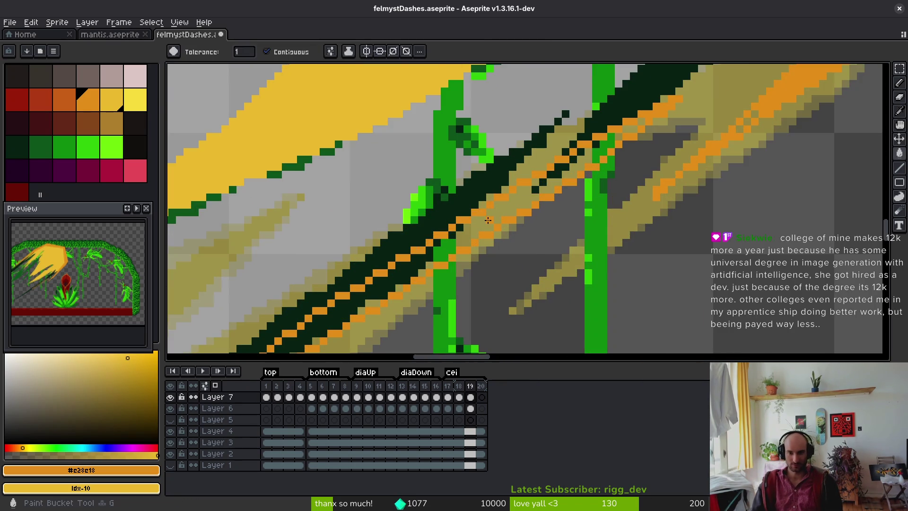
{"action": "scroll", "coordinate": [489, 228], "scroll_direction": "down", "scroll_amount": 2}
{"action": "scroll", "coordinate": [609, 145], "scroll_direction": "up", "scroll_amount": 3}
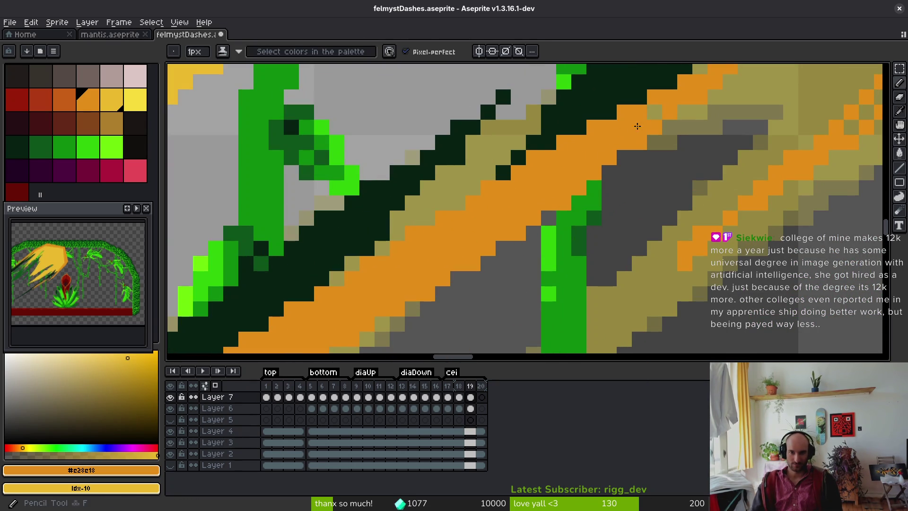
{"action": "scroll", "coordinate": [635, 127], "scroll_direction": "down", "scroll_amount": 1}
{"action": "scroll", "coordinate": [587, 251], "scroll_direction": "up", "scroll_amount": 1}
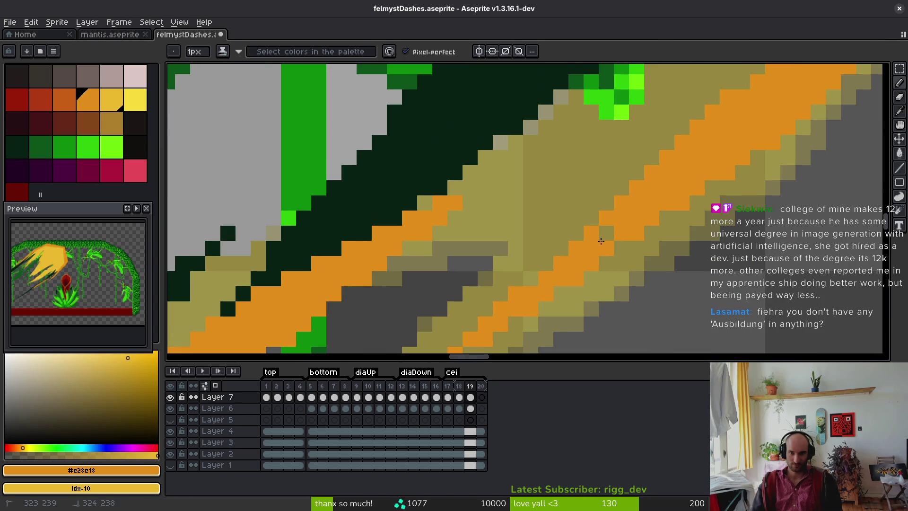
{"action": "scroll", "coordinate": [452, 337], "scroll_direction": "down", "scroll_amount": 2}
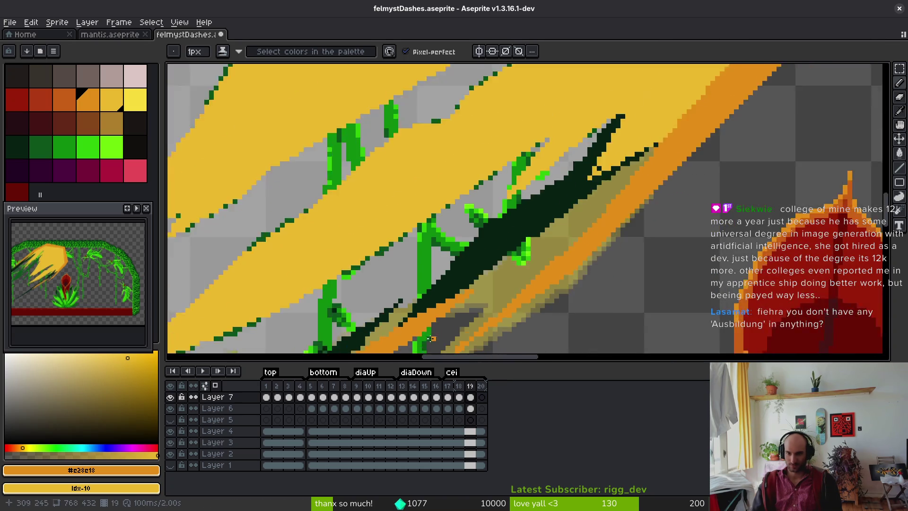
{"action": "scroll", "coordinate": [452, 336], "scroll_direction": "up", "scroll_amount": 4}
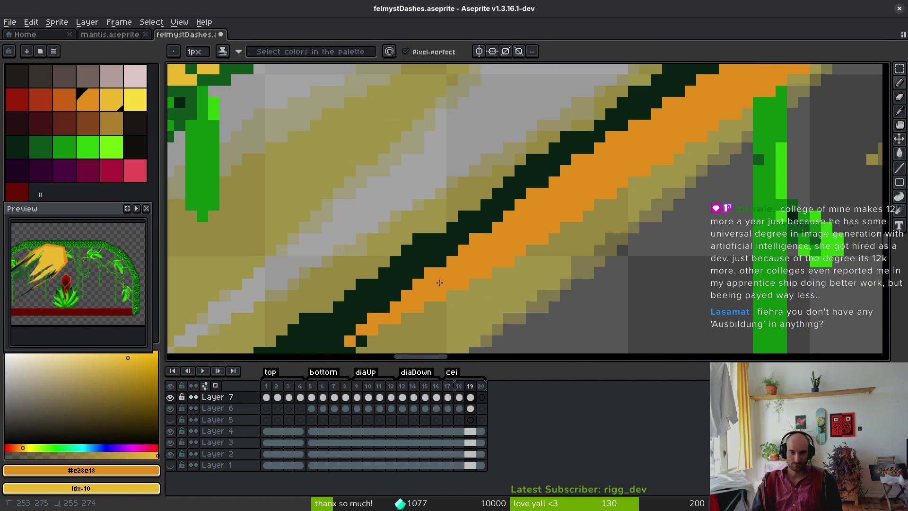
{"action": "scroll", "coordinate": [440, 282], "scroll_direction": "down", "scroll_amount": 2}
{"action": "key", "text": "ctrl+s"}
Paint leftover dark green, orange and dark pixels inside the dash yellow.
{"action": "scroll", "coordinate": [398, 162], "scroll_direction": "up", "scroll_amount": 1}
{"action": "scroll", "coordinate": [373, 186], "scroll_direction": "up", "scroll_amount": 1}
{"action": "mouse_move", "coordinate": [373, 186]}
{"action": "left_mouse_down"}
{"action": "mouse_move", "coordinate": [366, 188]}
{"action": "mouse_move", "coordinate": [379, 176]}
{"action": "left_mouse_up"}
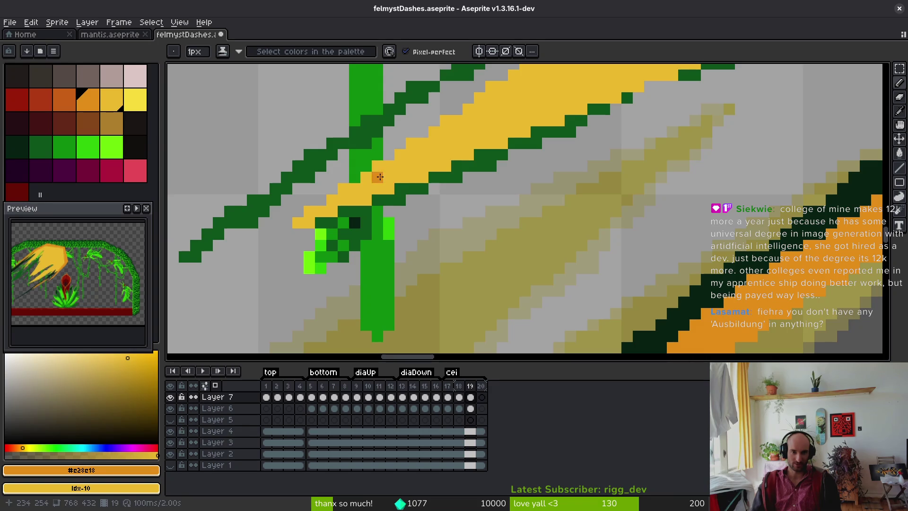
{"action": "scroll", "coordinate": [546, 235], "scroll_direction": "down", "scroll_amount": 5}
{"action": "scroll", "coordinate": [639, 200], "scroll_direction": "up", "scroll_amount": 4}
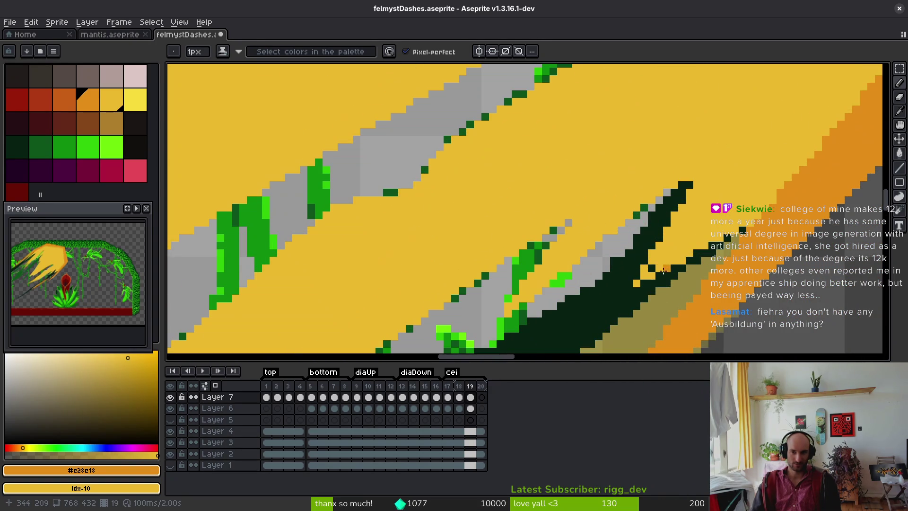
{"action": "left_click", "coordinate": [663, 271]}
{"action": "left_click_drag", "start_coordinate": [657, 268], "coordinate": [649, 268]}
Paint two stray dark green pixels yellow and save the file again.
{"action": "scroll", "coordinate": [567, 255], "scroll_direction": "down", "scroll_amount": 3}
{"action": "scroll", "coordinate": [486, 240], "scroll_direction": "up", "scroll_amount": 2}
{"action": "scroll", "coordinate": [487, 240], "scroll_direction": "up", "scroll_amount": 3}
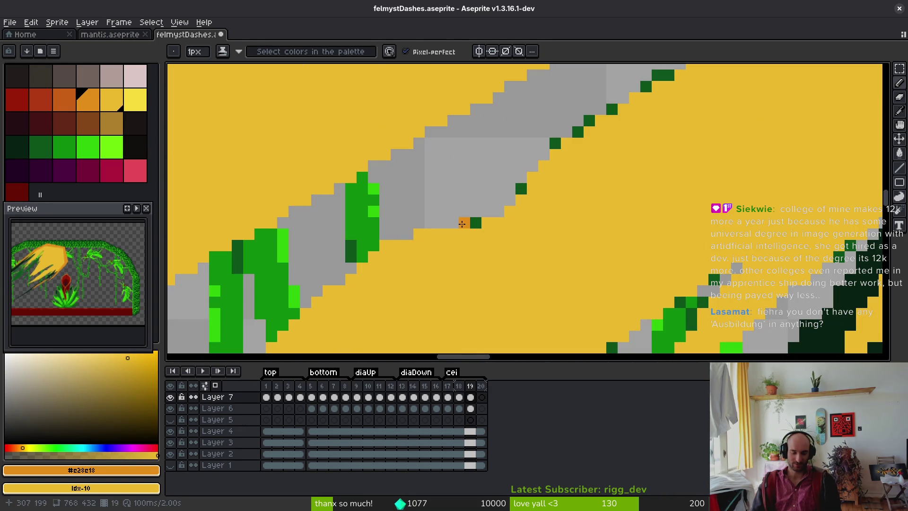
{"action": "right_click", "coordinate": [521, 189]}
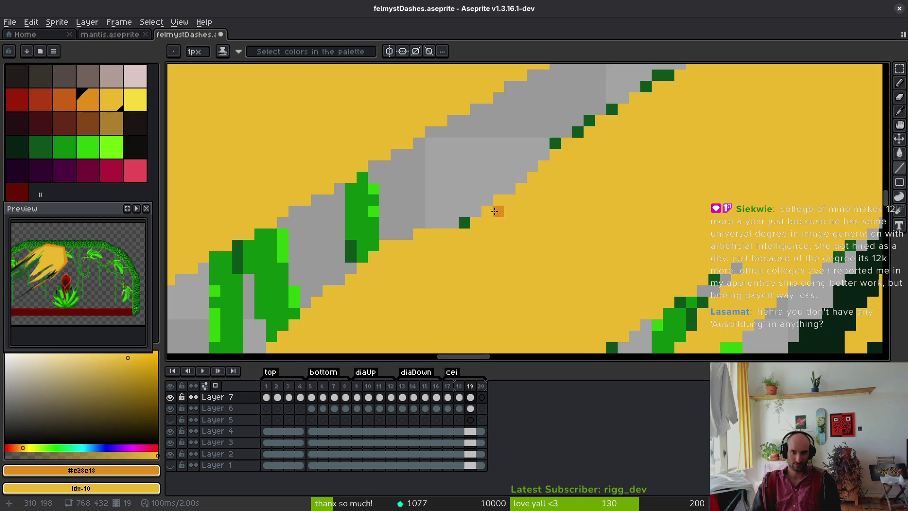
{"action": "right_click", "coordinate": [464, 223]}
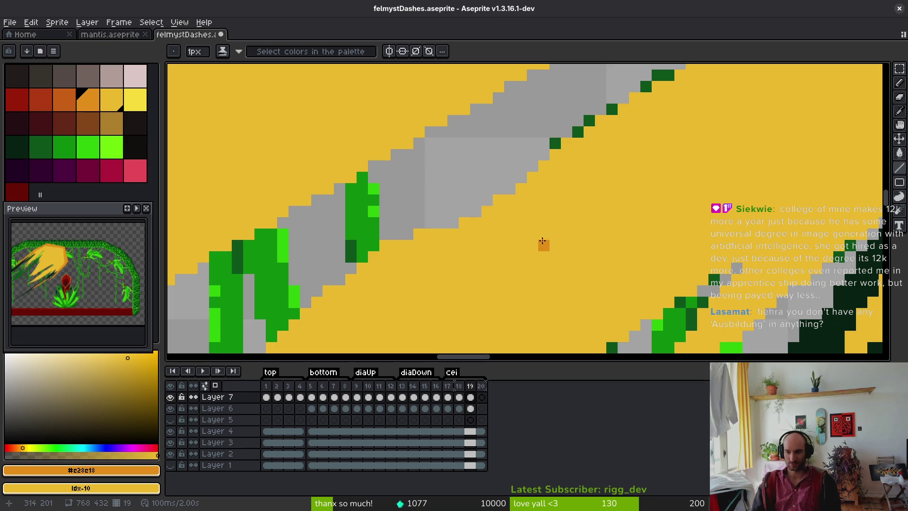
{"action": "key", "text": "ctrl+s"}
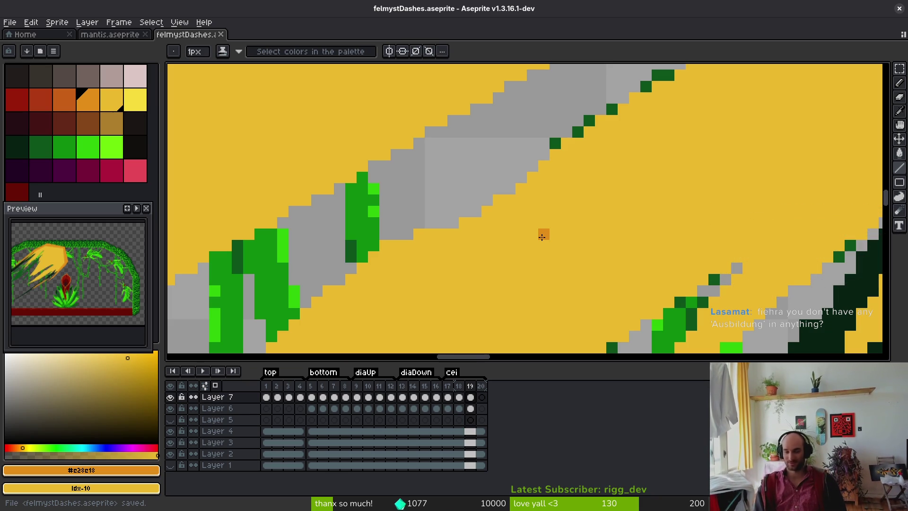
Zoom out and hide Layer 6's dark green streaks.
{"action": "scroll", "coordinate": [541, 256], "scroll_direction": "down", "scroll_amount": 5}
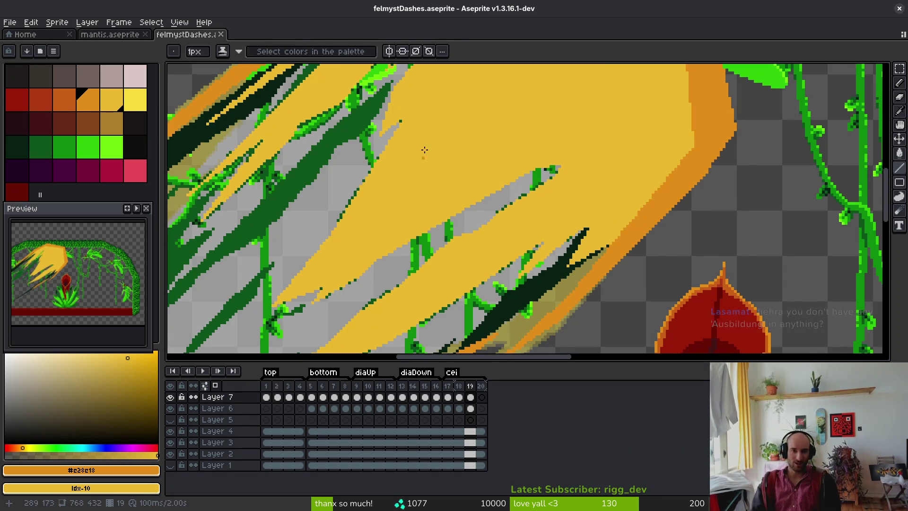
{"action": "scroll", "coordinate": [392, 246], "scroll_direction": "down", "scroll_amount": 1}
{"action": "scroll", "coordinate": [398, 291], "scroll_direction": "down", "scroll_amount": 4}
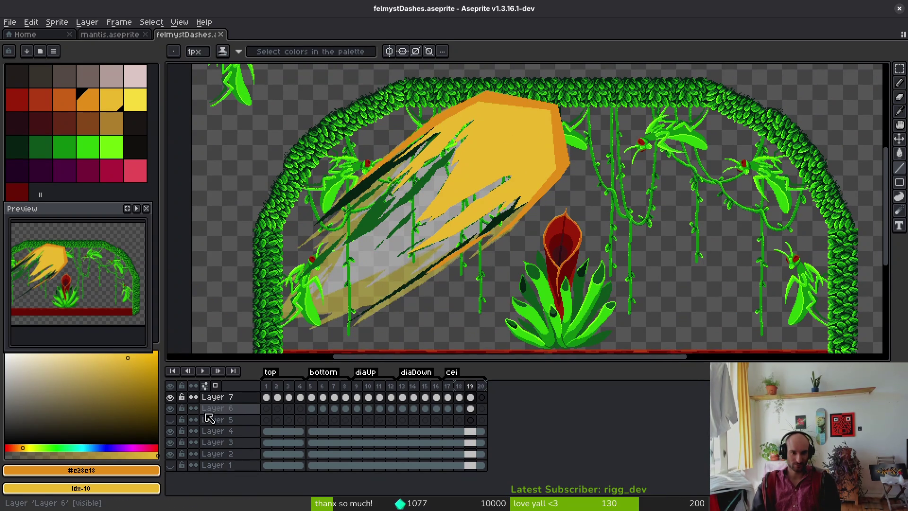
{"action": "left_click", "coordinate": [170, 408]}
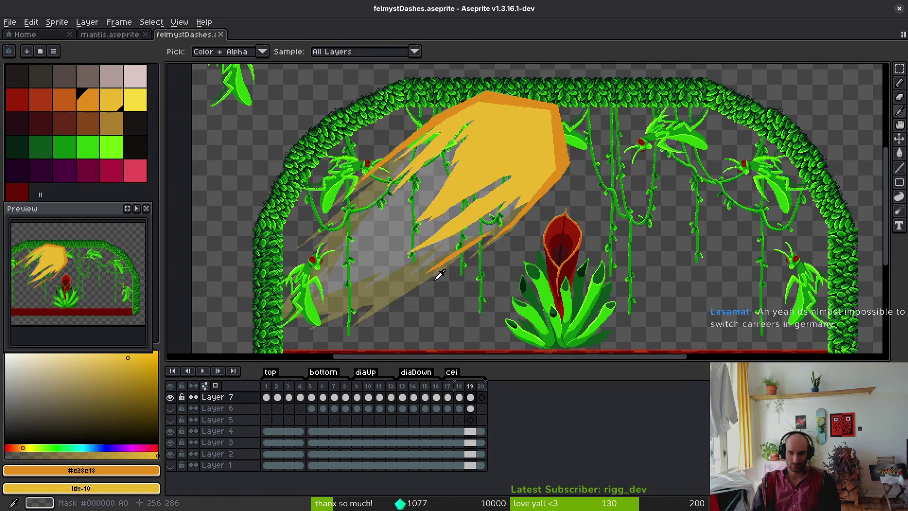
Zoom back in and step back to frame 18 with the white dash.
{"action": "scroll", "coordinate": [402, 265], "scroll_direction": "up", "scroll_amount": 2}
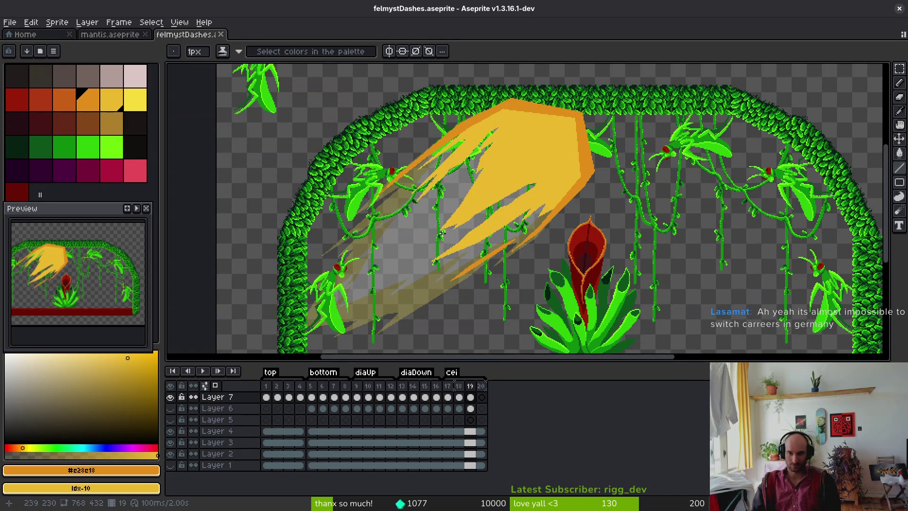
{"action": "scroll", "coordinate": [491, 190], "scroll_direction": "up", "scroll_amount": 3}
{"action": "scroll", "coordinate": [491, 190], "scroll_direction": "up", "scroll_amount": 3}
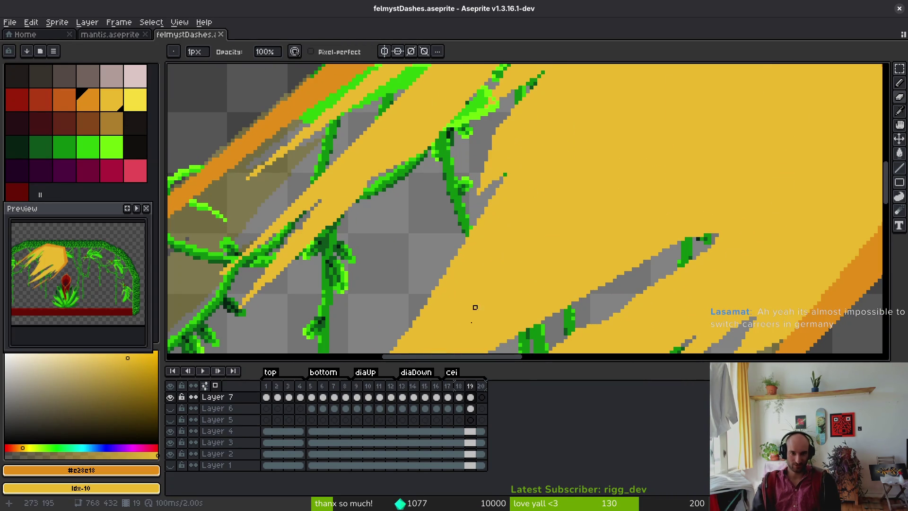
{"action": "key", "text": "i"}
{"action": "key", "text": "comma"}
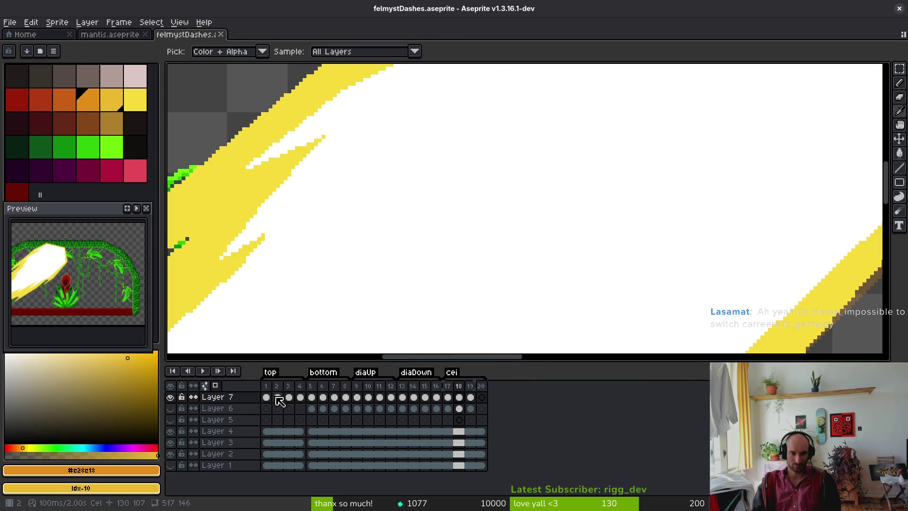
Jump to frame 3, return to frame 19, and toggle Layer 7's dash off and on.
{"action": "left_click", "coordinate": [288, 398]}
{"action": "scroll", "coordinate": [585, 257], "scroll_direction": "down", "scroll_amount": 6}
{"action": "key", "text": "b"}
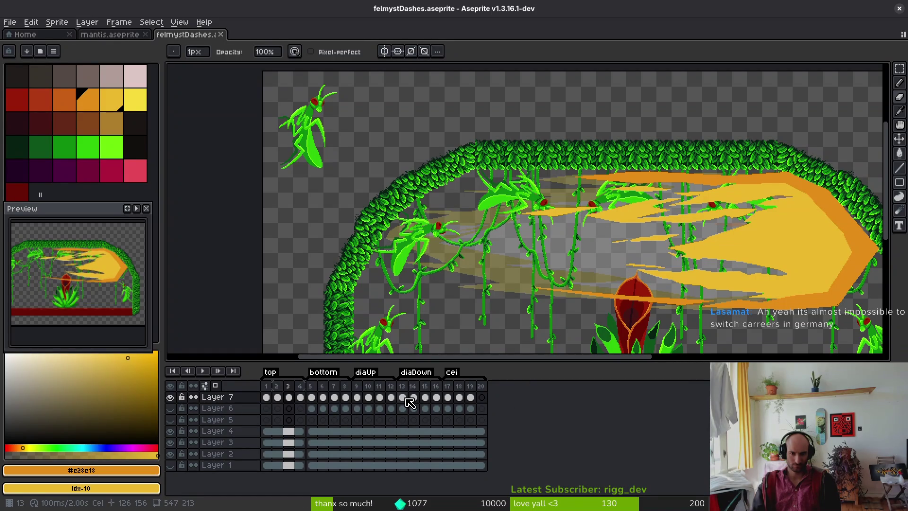
{"action": "left_click", "coordinate": [471, 397]}
{"action": "left_click", "coordinate": [170, 397]}
{"action": "left_click", "coordinate": [170, 398]}
{"action": "scroll", "coordinate": [525, 235], "scroll_direction": "up", "scroll_amount": 5}
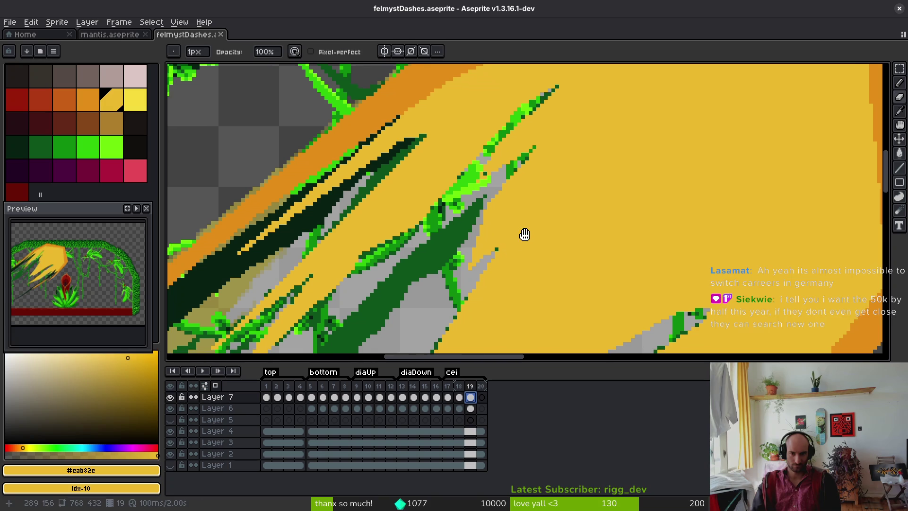
Draw a dark green streak inside the yellow dash on frame 19 and fill it solid.
{"action": "left_click_drag", "start_coordinate": [525, 235], "coordinate": [523, 234]}
{"action": "mouse_move", "coordinate": [594, 207]}
{"action": "left_mouse_down"}
{"action": "mouse_move", "coordinate": [473, 316]}
{"action": "mouse_move", "coordinate": [594, 208]}
{"action": "left_mouse_up"}
{"action": "mouse_move", "coordinate": [563, 244]}
{"action": "left_mouse_down"}
{"action": "mouse_move", "coordinate": [524, 268]}
{"action": "mouse_move", "coordinate": [574, 225]}
{"action": "mouse_move", "coordinate": [477, 321]}
{"action": "mouse_move", "coordinate": [514, 287]}
{"action": "left_mouse_up"}
{"action": "key", "text": "b"}
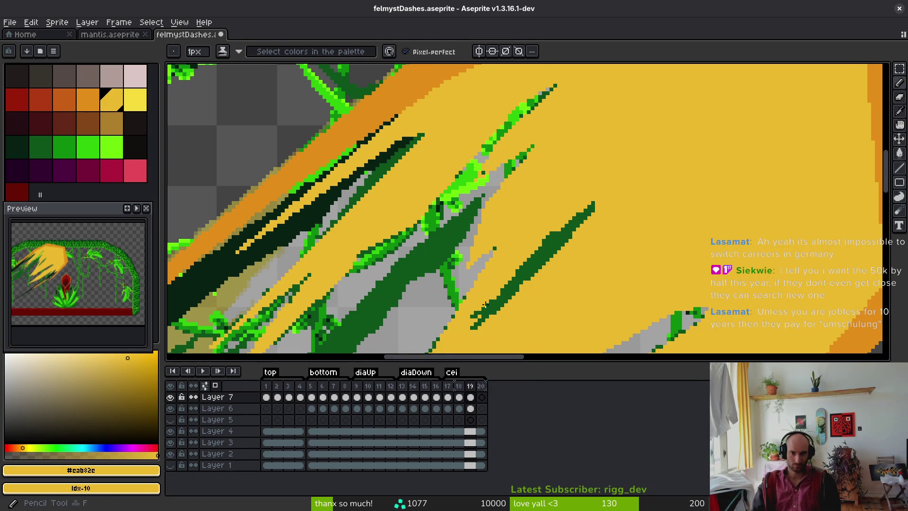
{"action": "left_click_drag", "start_coordinate": [470, 319], "coordinate": [498, 278]}
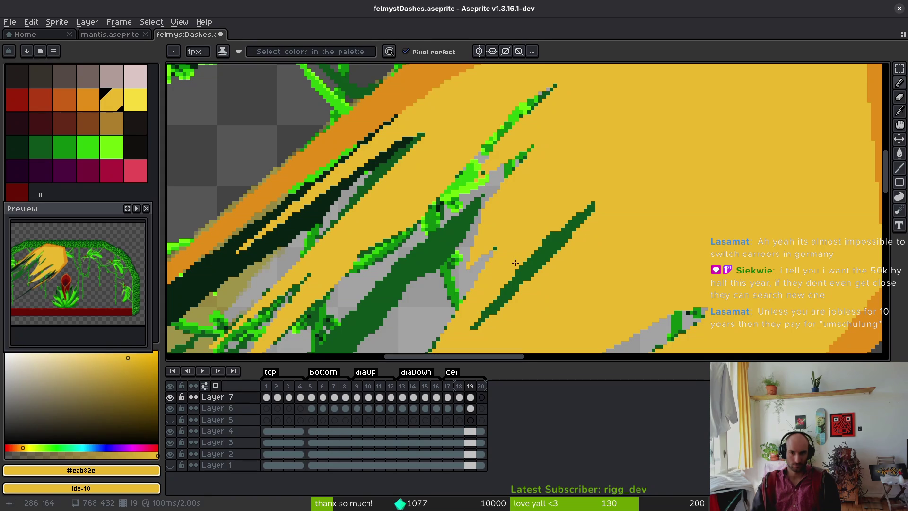
{"action": "scroll", "coordinate": [582, 258], "scroll_direction": "down", "scroll_amount": 2}
{"action": "scroll", "coordinate": [580, 235], "scroll_direction": "up", "scroll_amount": 2}
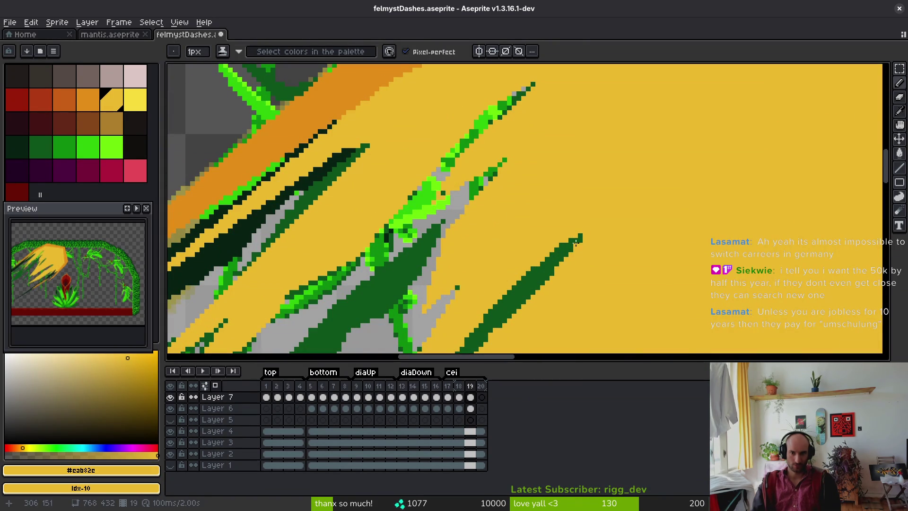
Eyedrop the dark green #0d541b from the artwork and save the file.
{"action": "left_click", "coordinate": [576, 236], "text": "alt"}
{"action": "key", "text": "ctrl+s"}
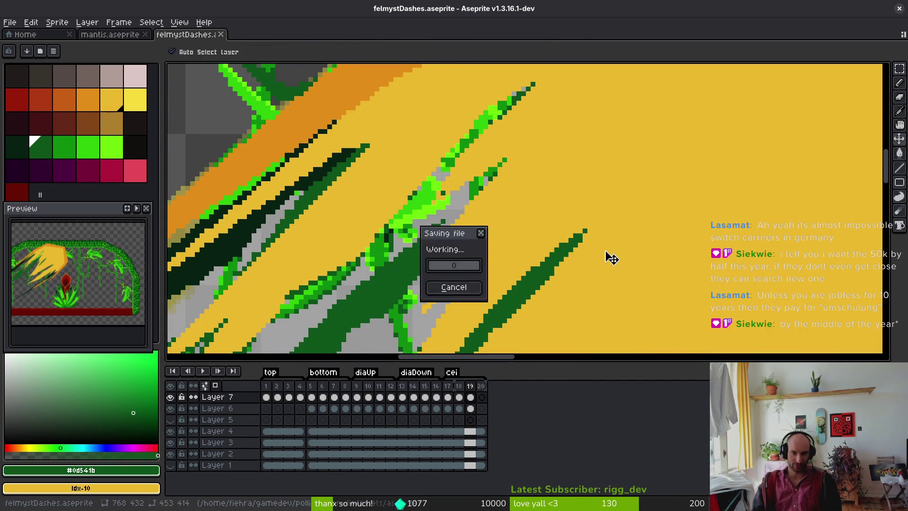
{"action": "scroll", "coordinate": [601, 289], "scroll_direction": "down", "scroll_amount": 3}
{"action": "scroll", "coordinate": [599, 284], "scroll_direction": "down", "scroll_amount": 1}
{"action": "scroll", "coordinate": [598, 279], "scroll_direction": "up", "scroll_amount": 1}
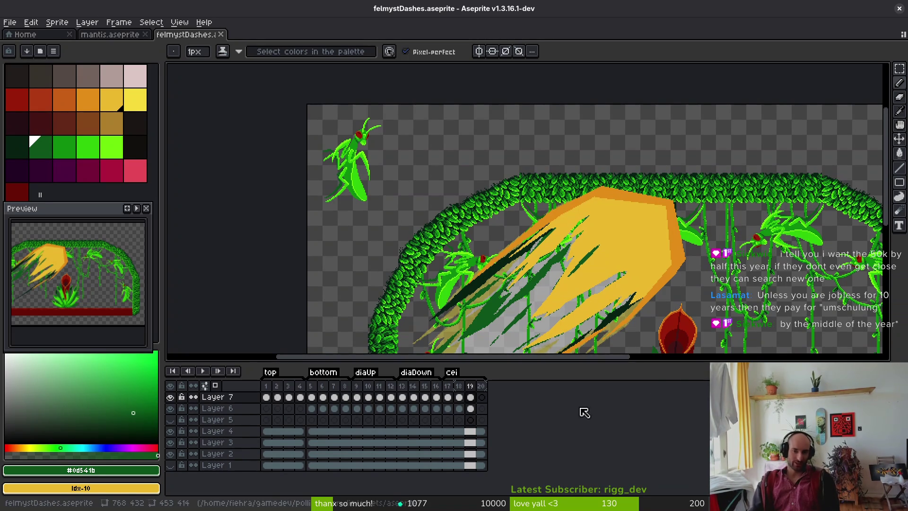
Pick yellow #cab82e and draw diagonal down-left yellow streaks through the dash.
{"action": "scroll", "coordinate": [597, 278], "scroll_direction": "up", "scroll_amount": 3}
{"action": "left_click", "coordinate": [559, 301], "text": "alt"}
{"action": "mouse_move", "coordinate": [485, 281]}
{"action": "left_mouse_down"}
{"action": "mouse_move", "coordinate": [578, 189]}
{"action": "mouse_move", "coordinate": [568, 209]}
{"action": "left_mouse_up"}
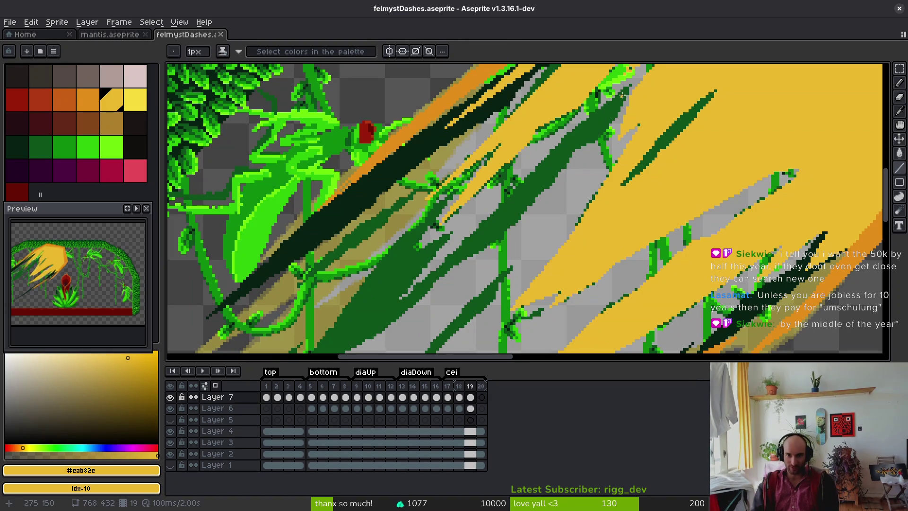
{"action": "left_click_drag", "start_coordinate": [630, 87], "coordinate": [591, 141]}
{"action": "mouse_move", "coordinate": [631, 87]}
{"action": "left_mouse_down"}
{"action": "mouse_move", "coordinate": [555, 146]}
{"action": "mouse_move", "coordinate": [401, 297]}
{"action": "left_mouse_up"}
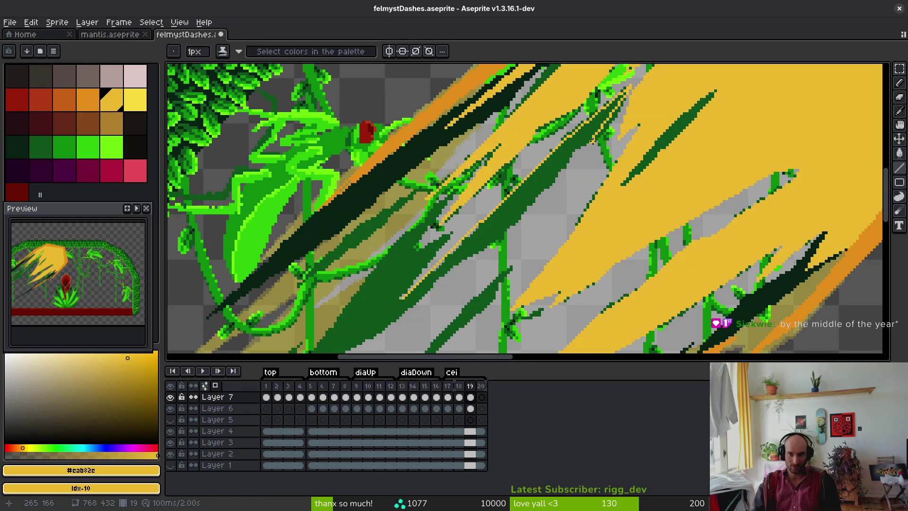
{"action": "mouse_move", "coordinate": [572, 150]}
{"action": "left_mouse_down"}
{"action": "mouse_move", "coordinate": [555, 185]}
{"action": "mouse_move", "coordinate": [495, 242]}
{"action": "left_mouse_up"}
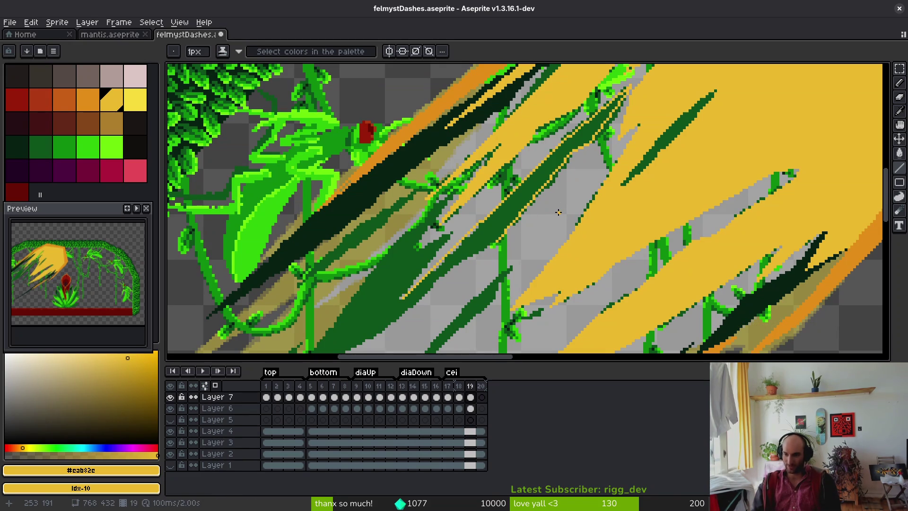
{"action": "scroll", "coordinate": [665, 200], "scroll_direction": "up", "scroll_amount": 2}
{"action": "scroll", "coordinate": [758, 137], "scroll_direction": "up", "scroll_amount": 2}
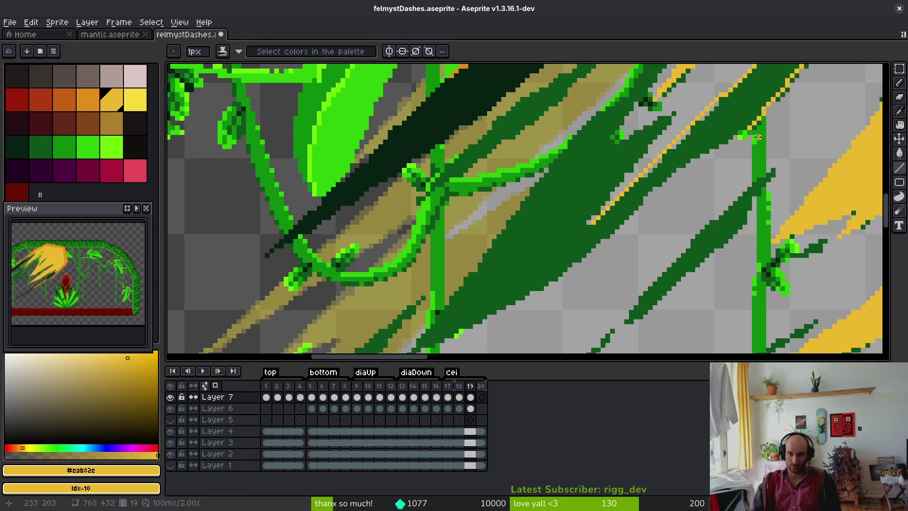
Draw yellow lines across the grey area and along a dark green streak.
{"action": "mouse_move", "coordinate": [749, 127]}
{"action": "left_mouse_down"}
{"action": "mouse_move", "coordinate": [646, 190]}
{"action": "mouse_move", "coordinate": [654, 188]}
{"action": "mouse_move", "coordinate": [626, 217]}
{"action": "mouse_move", "coordinate": [735, 192]}
{"action": "mouse_move", "coordinate": [700, 207]}
{"action": "left_mouse_up"}
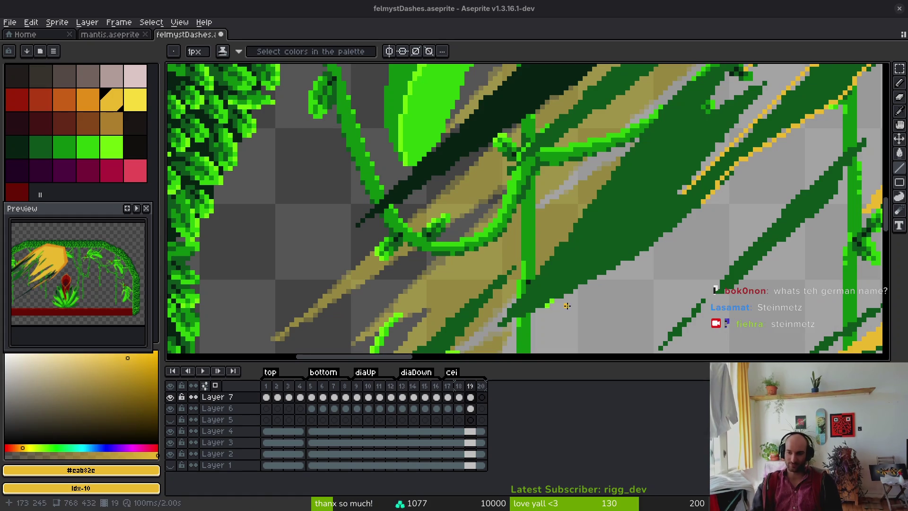
{"action": "left_click_drag", "start_coordinate": [631, 275], "coordinate": [668, 262]}
{"action": "mouse_move", "coordinate": [745, 186]}
{"action": "left_mouse_down"}
{"action": "mouse_move", "coordinate": [527, 319]}
{"action": "mouse_move", "coordinate": [678, 240]}
{"action": "mouse_move", "coordinate": [540, 308]}
{"action": "left_mouse_up"}
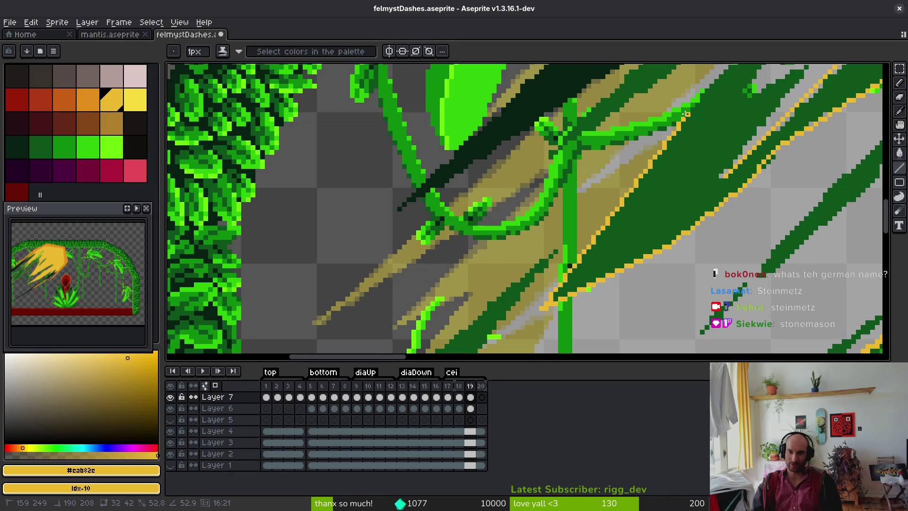
{"action": "scroll", "coordinate": [666, 248], "scroll_direction": "up", "scroll_amount": 3}
{"action": "scroll", "coordinate": [667, 248], "scroll_direction": "right", "scroll_amount": 2}
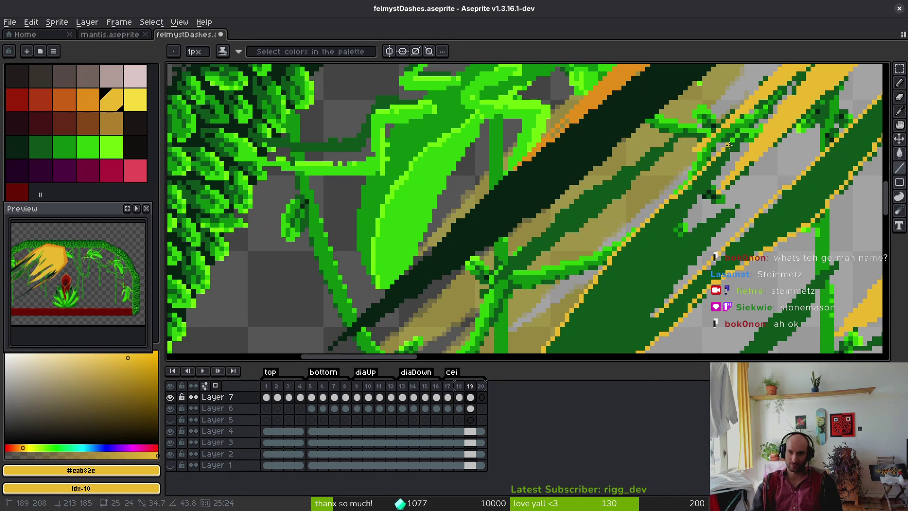
Draw a yellow line at the streak edge, undo the misplaced one, and redraw it.
{"action": "left_click_drag", "start_coordinate": [746, 134], "coordinate": [673, 233]}
{"action": "left_click", "coordinate": [668, 241], "text": "shift"}
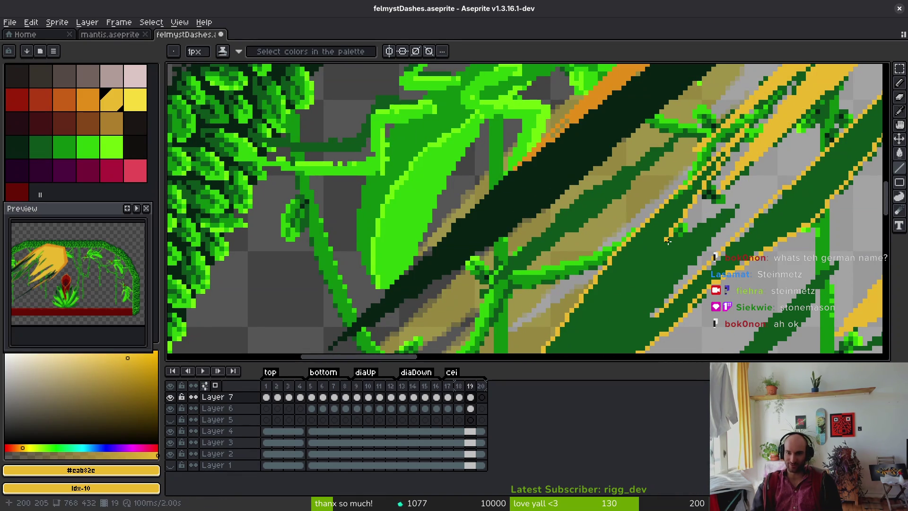
{"action": "left_click", "coordinate": [744, 200], "text": "shift"}
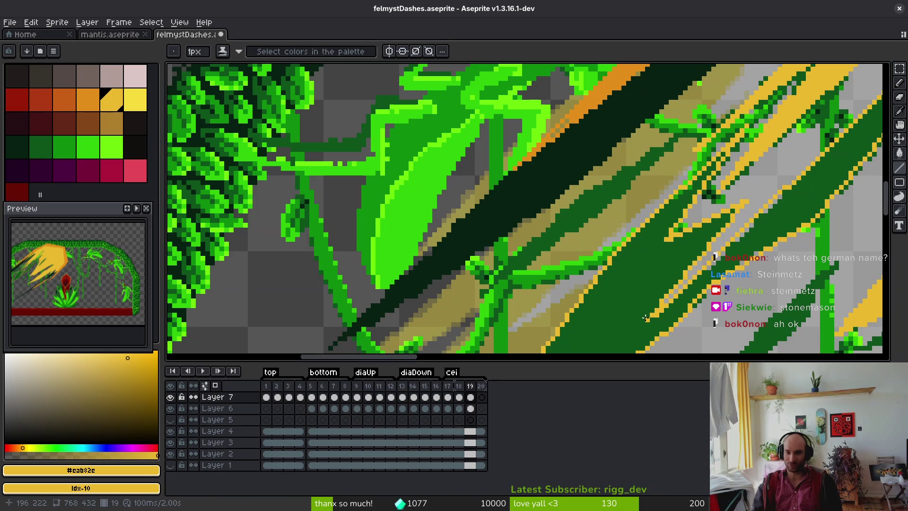
{"action": "key", "text": "ctrl+z"}
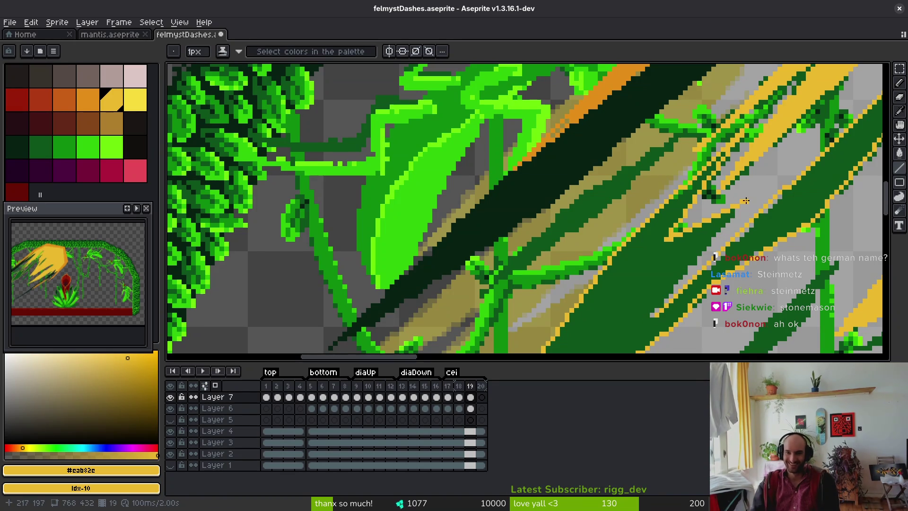
{"action": "left_click", "coordinate": [643, 320], "text": "shift"}
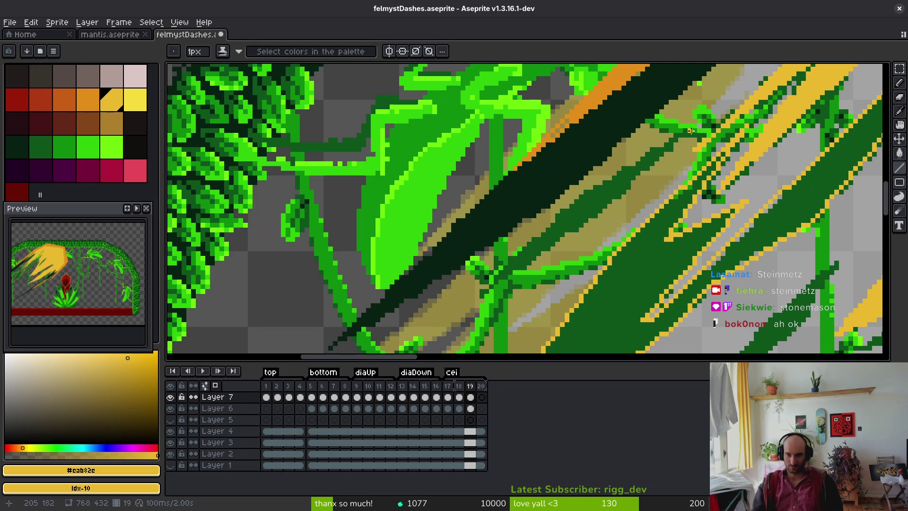
Edge the dark green streak with yellow lines running down-left and back up-right.
{"action": "mouse_move", "coordinate": [693, 132]}
{"action": "left_mouse_down"}
{"action": "mouse_move", "coordinate": [555, 227]}
{"action": "mouse_move", "coordinate": [573, 232]}
{"action": "left_mouse_up"}
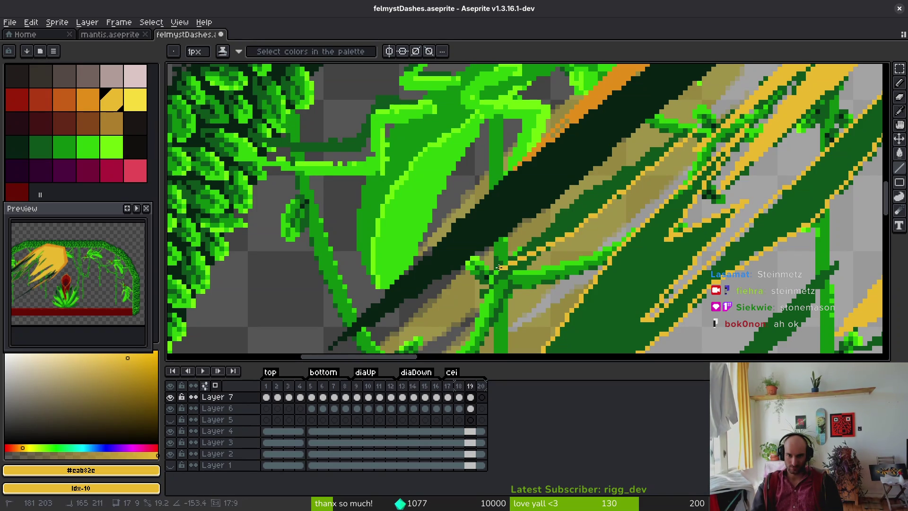
{"action": "left_click", "coordinate": [479, 296], "text": "shift"}
{"action": "mouse_move", "coordinate": [479, 296]}
{"action": "left_mouse_down"}
{"action": "mouse_move", "coordinate": [563, 210]}
{"action": "mouse_move", "coordinate": [629, 159]}
{"action": "mouse_move", "coordinate": [694, 128]}
{"action": "left_mouse_up"}
{"action": "scroll", "coordinate": [588, 228], "scroll_direction": "down", "scroll_amount": 2}
{"action": "mouse_move", "coordinate": [588, 228]}
{"action": "left_mouse_down"}
{"action": "mouse_move", "coordinate": [544, 246]}
{"action": "mouse_move", "coordinate": [467, 315]}
{"action": "left_mouse_up"}
{"action": "scroll", "coordinate": [504, 264], "scroll_direction": "up", "scroll_amount": 2}
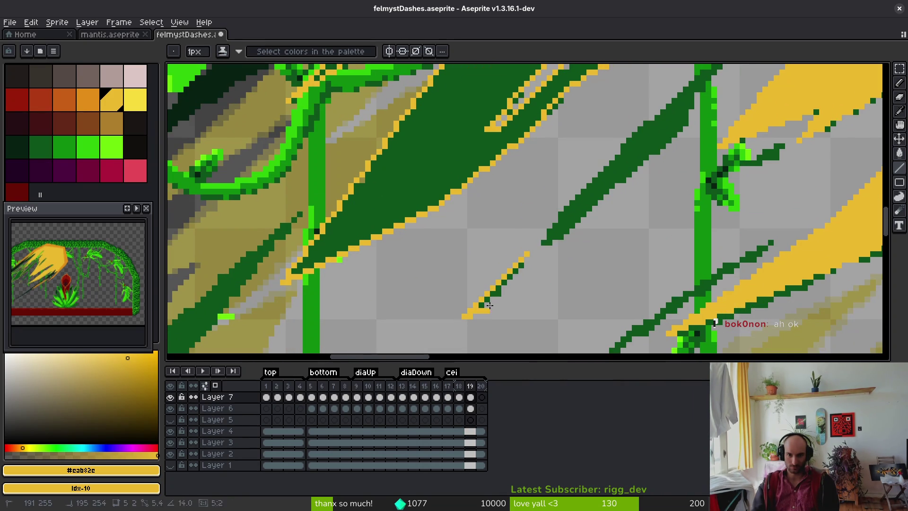
{"action": "left_click_drag", "start_coordinate": [525, 255], "coordinate": [526, 256]}
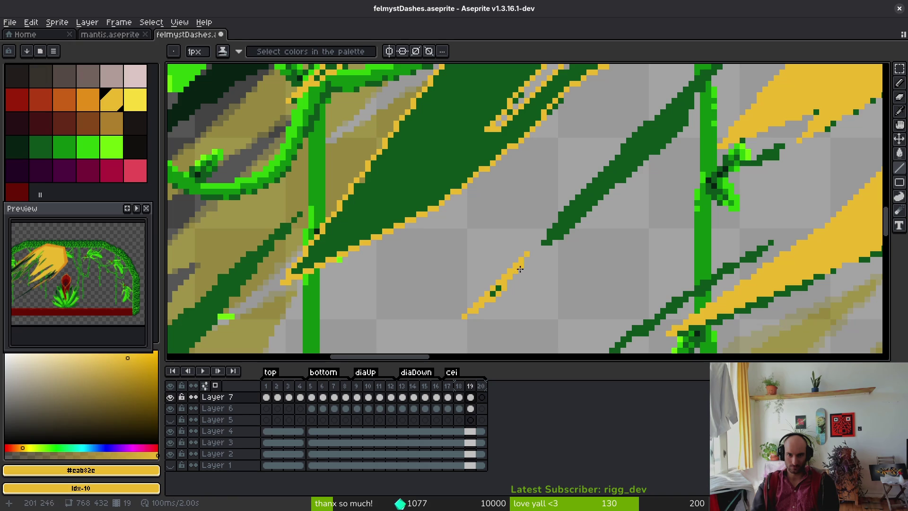
{"action": "scroll", "coordinate": [604, 237], "scroll_direction": "down", "scroll_amount": 1}
{"action": "scroll", "coordinate": [678, 140], "scroll_direction": "up", "scroll_amount": 1}
Add short yellow dash lines and yellow edging on the streak near the mantis.
{"action": "left_click_drag", "start_coordinate": [669, 141], "coordinate": [507, 255]}
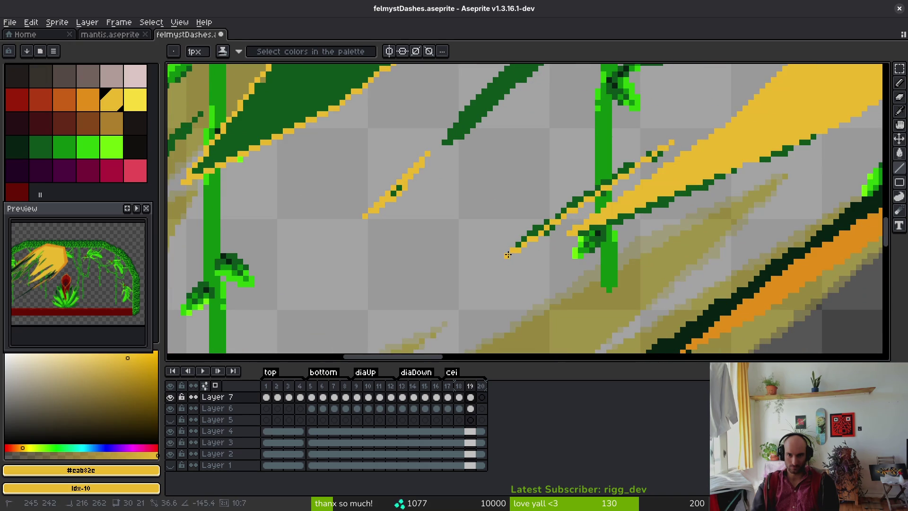
{"action": "left_click_drag", "start_coordinate": [587, 187], "coordinate": [667, 145]}
{"action": "scroll", "coordinate": [643, 189], "scroll_direction": "down", "scroll_amount": 2}
{"action": "scroll", "coordinate": [624, 235], "scroll_direction": "up", "scroll_amount": 3}
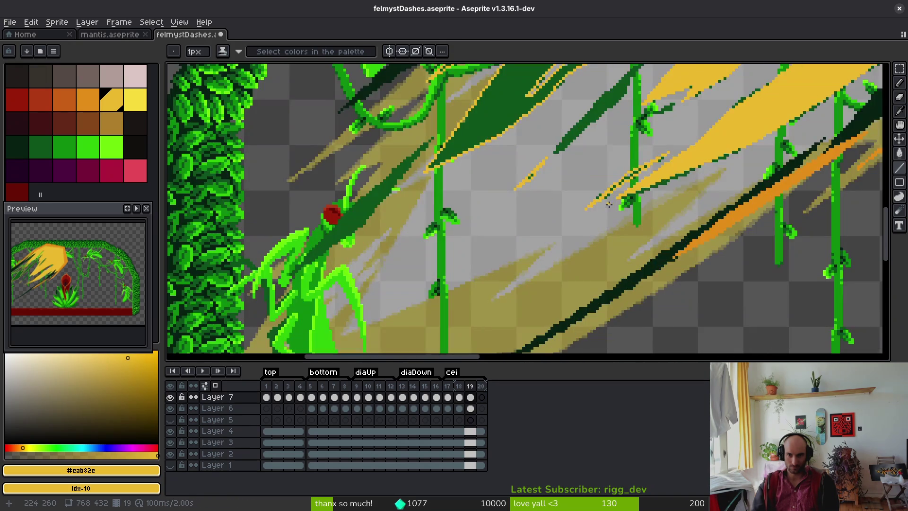
{"action": "scroll", "coordinate": [618, 183], "scroll_direction": "up", "scroll_amount": 1}
{"action": "mouse_move", "coordinate": [624, 122]}
{"action": "left_mouse_down"}
{"action": "mouse_move", "coordinate": [577, 185]}
{"action": "mouse_move", "coordinate": [437, 303]}
{"action": "mouse_move", "coordinate": [521, 208]}
{"action": "mouse_move", "coordinate": [631, 128]}
{"action": "mouse_move", "coordinate": [622, 117]}
{"action": "left_mouse_up"}
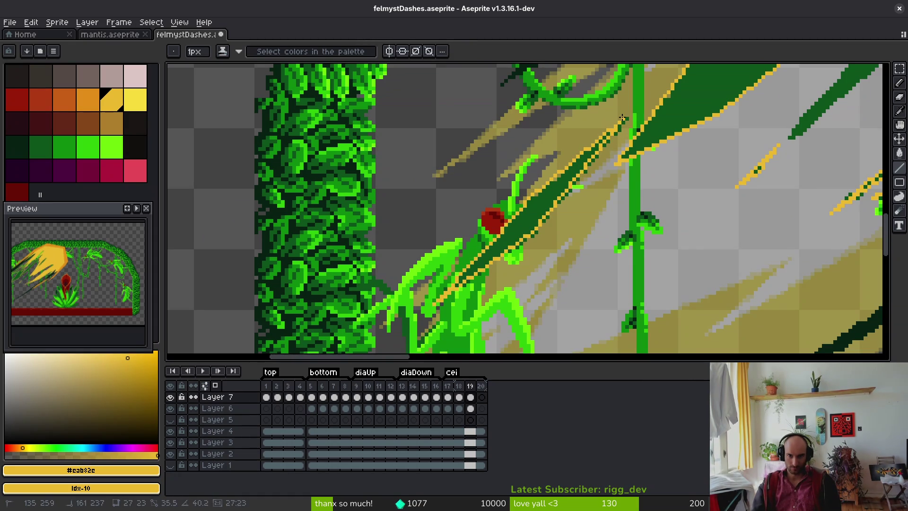
{"action": "key", "text": "g"}
{"action": "scroll", "coordinate": [600, 255], "scroll_direction": "up", "scroll_amount": 3}
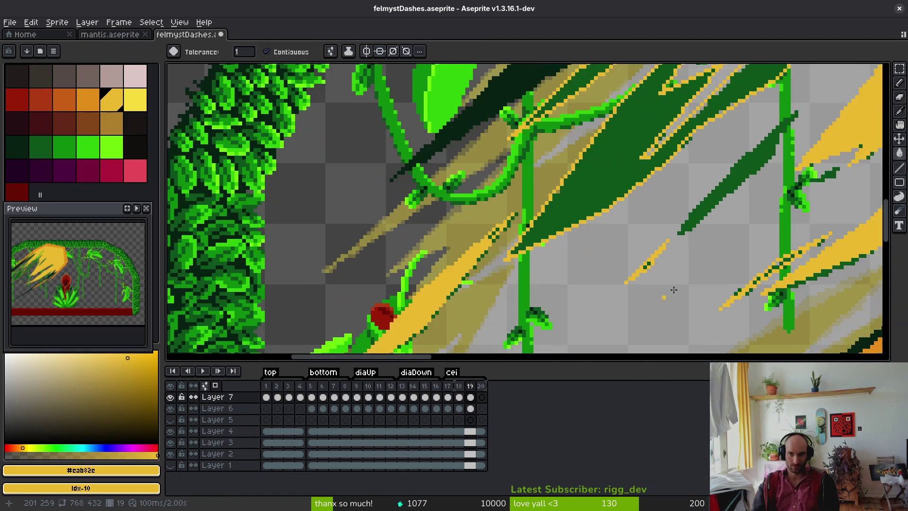
{"action": "scroll", "coordinate": [600, 256], "scroll_direction": "right", "scroll_amount": 5}
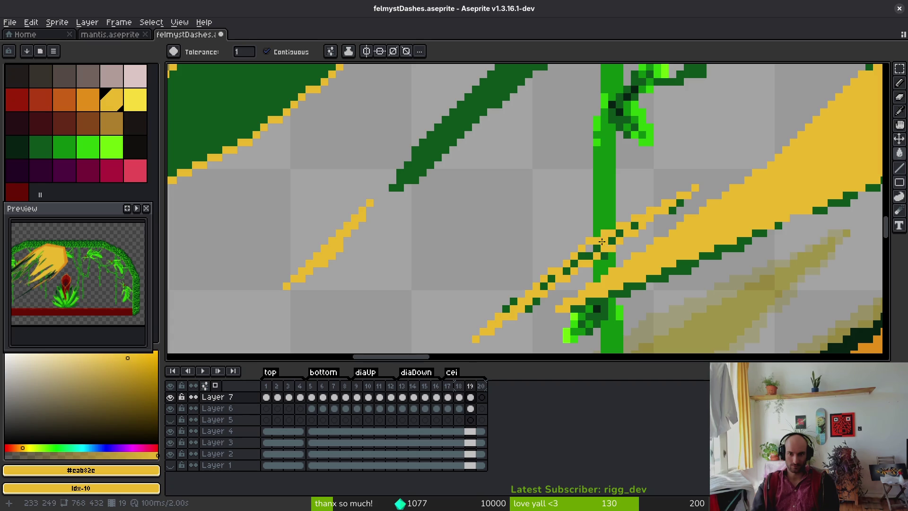
{"action": "left_click", "coordinate": [607, 242]}
{"action": "left_click", "coordinate": [618, 235]}
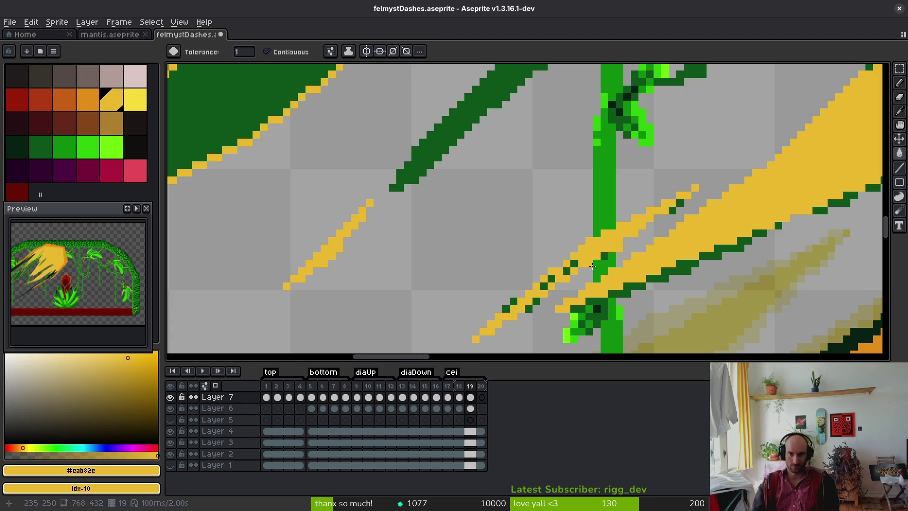
{"action": "left_click", "coordinate": [566, 270]}
{"action": "left_click", "coordinate": [573, 263]}
{"action": "scroll", "coordinate": [520, 260], "scroll_direction": "down", "scroll_amount": 2}
{"action": "key", "text": "b"}
{"action": "scroll", "coordinate": [470, 262], "scroll_direction": "up", "scroll_amount": 2}
{"action": "mouse_move", "coordinate": [445, 279]}
{"action": "left_mouse_down"}
{"action": "mouse_move", "coordinate": [560, 187]}
{"action": "mouse_move", "coordinate": [592, 126]}
{"action": "mouse_move", "coordinate": [507, 203]}
{"action": "mouse_move", "coordinate": [445, 281]}
{"action": "left_mouse_up"}
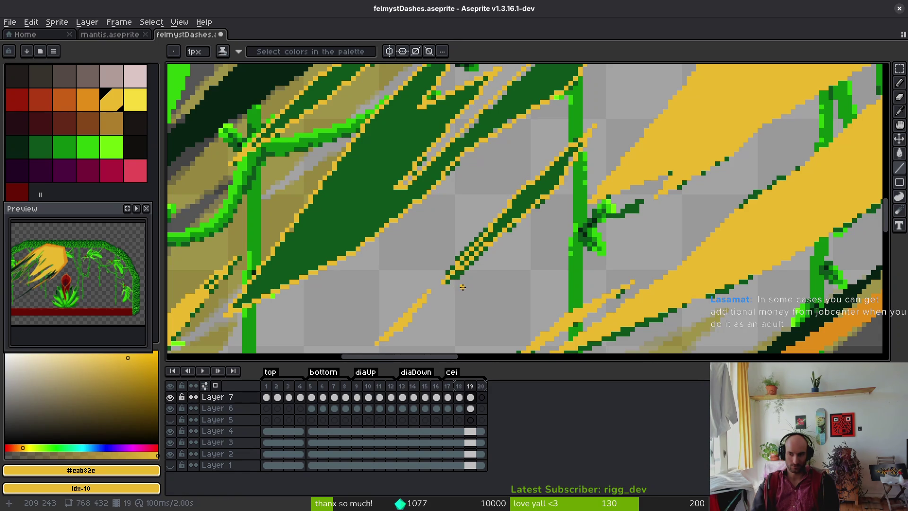
{"action": "key", "text": "b"}
{"action": "scroll", "coordinate": [466, 286], "scroll_direction": "up", "scroll_amount": 1}
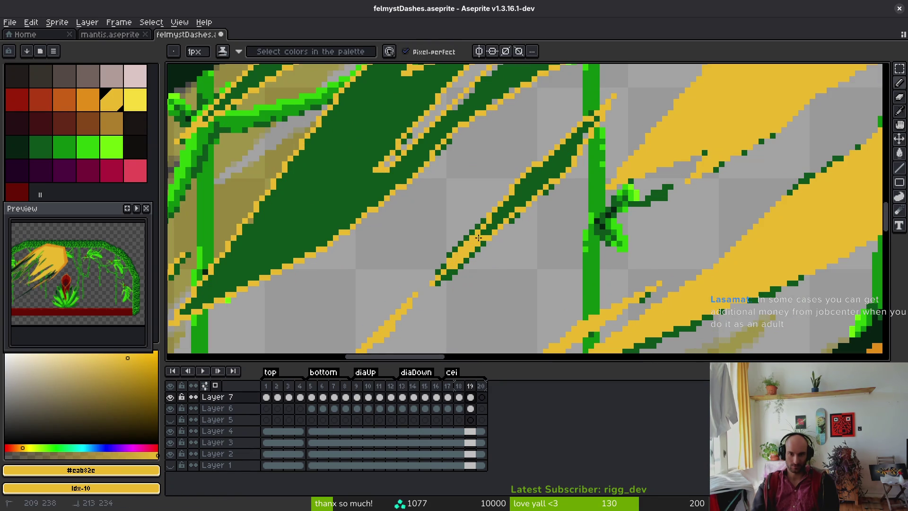
{"action": "key", "text": "g"}
{"action": "left_click", "coordinate": [522, 217]}
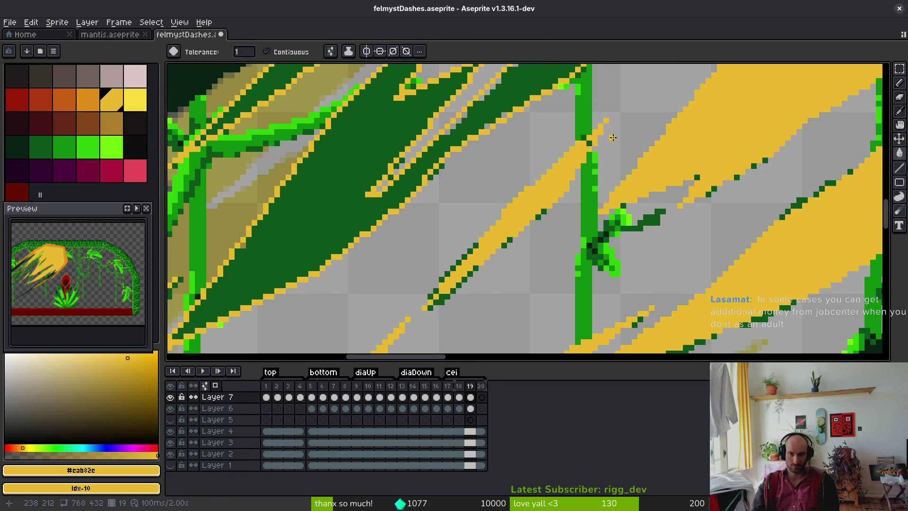
{"action": "scroll", "coordinate": [590, 144], "scroll_direction": "down", "scroll_amount": 2}
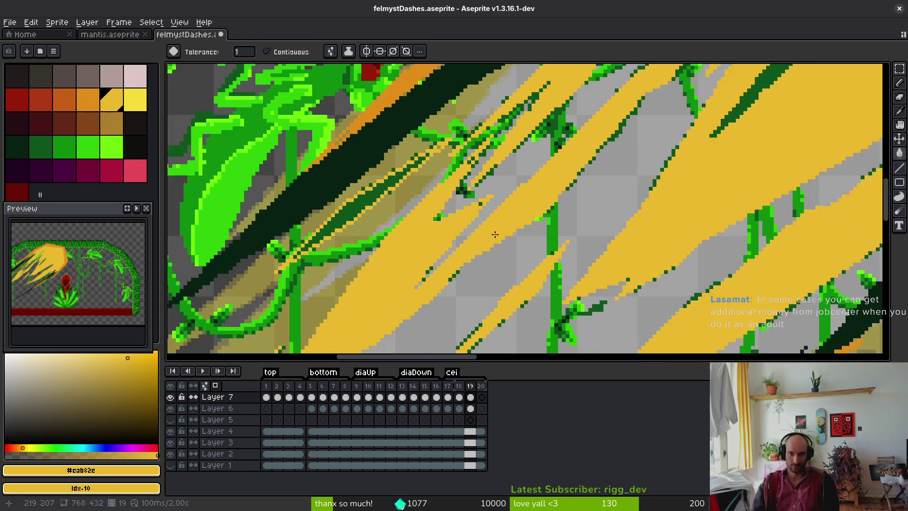
{"action": "scroll", "coordinate": [519, 219], "scroll_direction": "up", "scroll_amount": 1}
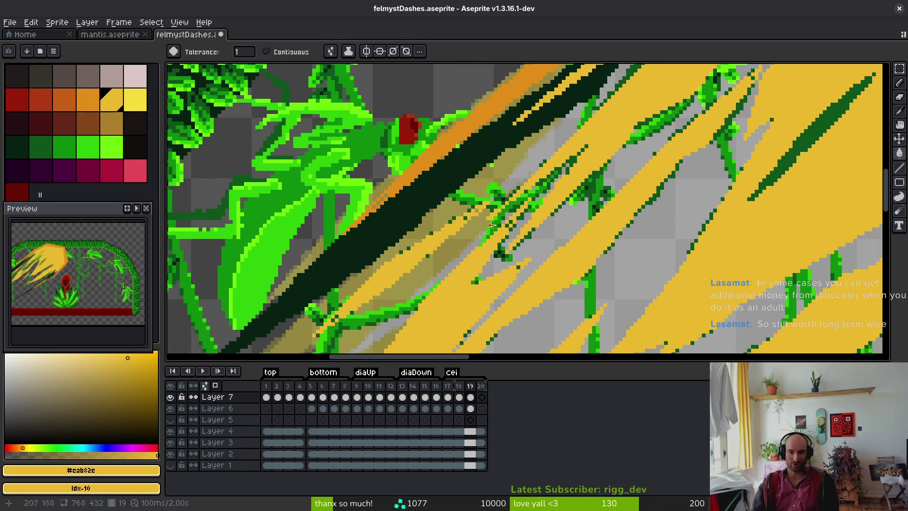
{"action": "scroll", "coordinate": [518, 219], "scroll_direction": "up", "scroll_amount": 1}
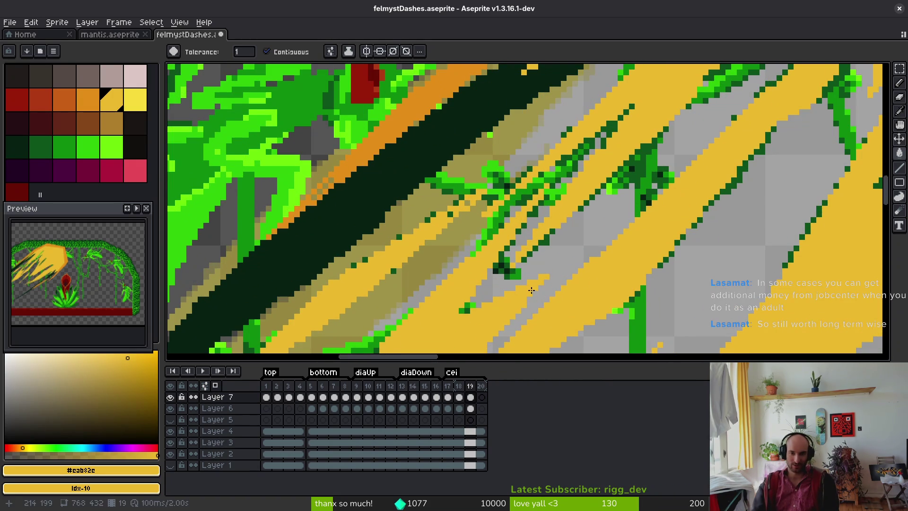
{"action": "scroll", "coordinate": [689, 233], "scroll_direction": "up", "scroll_amount": 3}
{"action": "scroll", "coordinate": [759, 145], "scroll_direction": "up", "scroll_amount": 2}
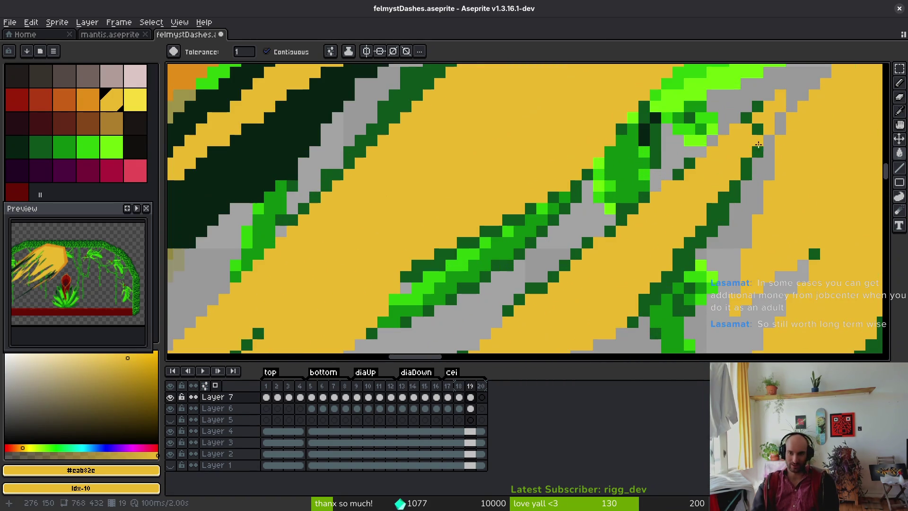
{"action": "scroll", "coordinate": [759, 132], "scroll_direction": "down", "scroll_amount": 2}
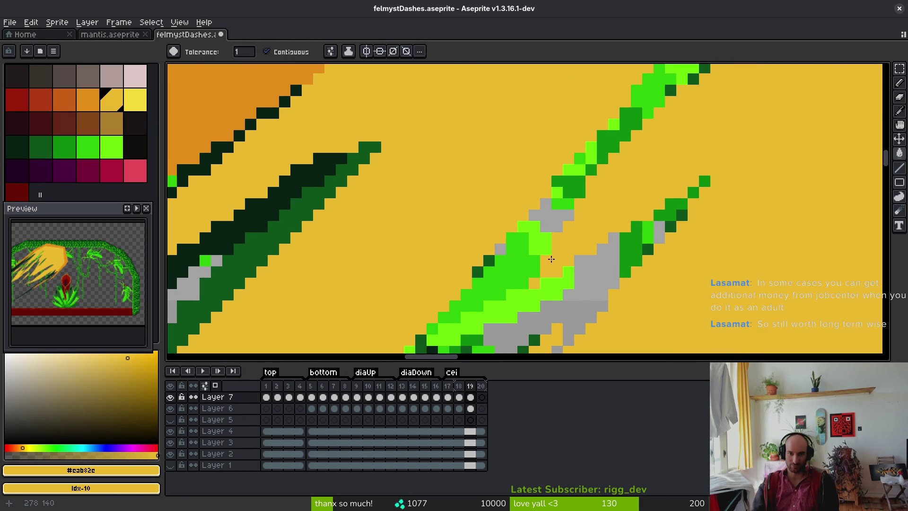
{"action": "scroll", "coordinate": [523, 259], "scroll_direction": "down", "scroll_amount": 1}
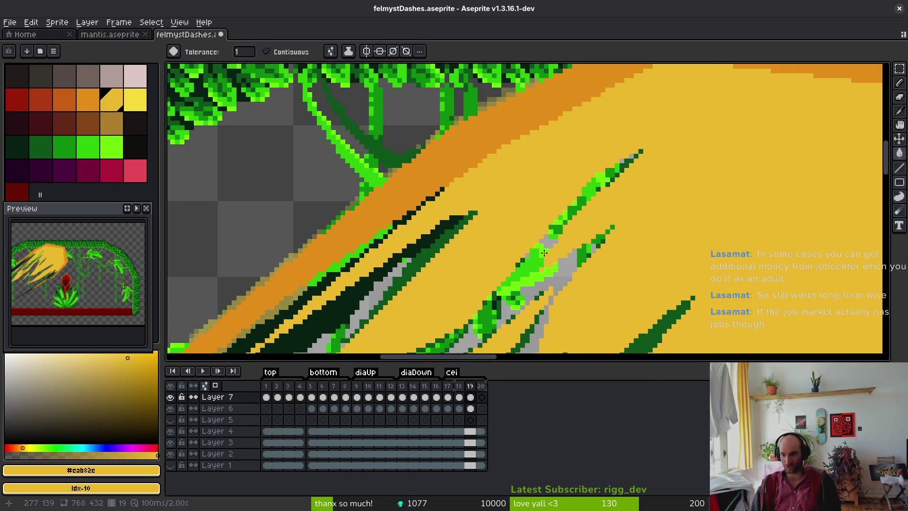
{"action": "scroll", "coordinate": [544, 253], "scroll_direction": "down", "scroll_amount": 3}
{"action": "left_click_drag", "start_coordinate": [567, 237], "coordinate": [599, 207]}
{"action": "scroll", "coordinate": [546, 273], "scroll_direction": "up", "scroll_amount": 5}
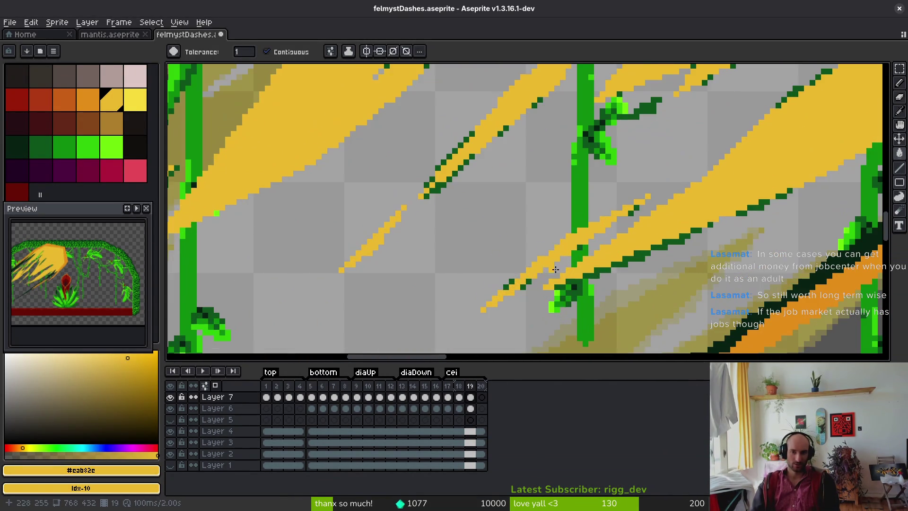
{"action": "left_click_drag", "start_coordinate": [570, 240], "coordinate": [472, 226]}
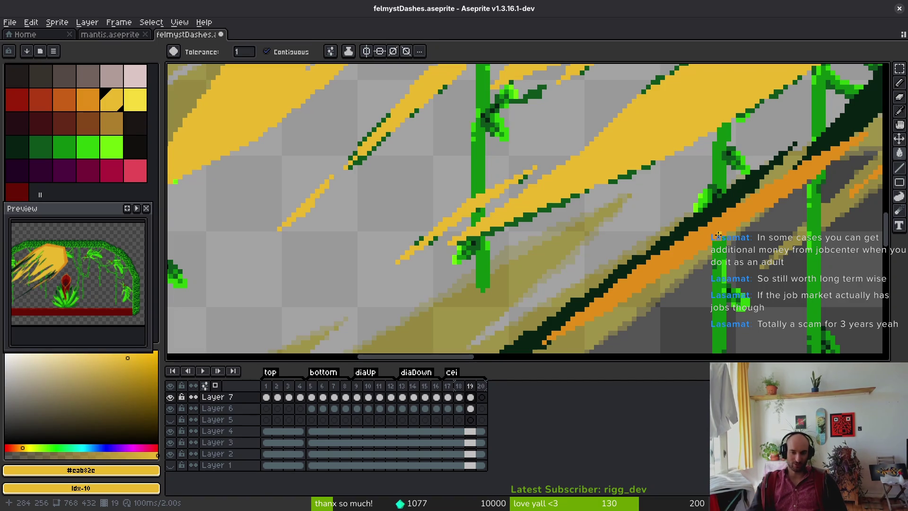
Switch to the Pencil and save felmystDashes.aseprite.
{"action": "scroll", "coordinate": [472, 254], "scroll_direction": "down", "scroll_amount": 3}
{"action": "scroll", "coordinate": [441, 272], "scroll_direction": "up", "scroll_amount": 5}
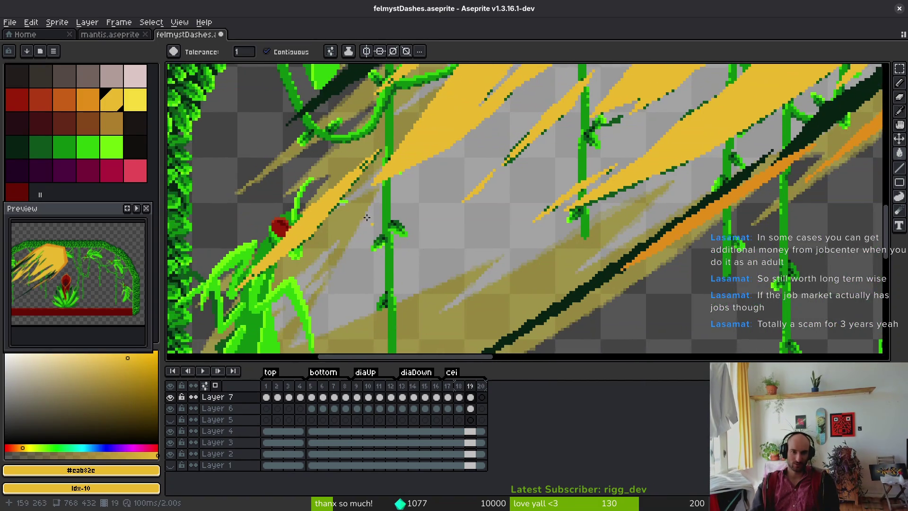
{"action": "key", "text": "b"}
{"action": "scroll", "coordinate": [411, 223], "scroll_direction": "down", "scroll_amount": 2}
{"action": "key", "text": "ctrl+s"}
Switch to the Eraser and save the sprite file again.
{"action": "scroll", "coordinate": [551, 135], "scroll_direction": "up", "scroll_amount": 2}
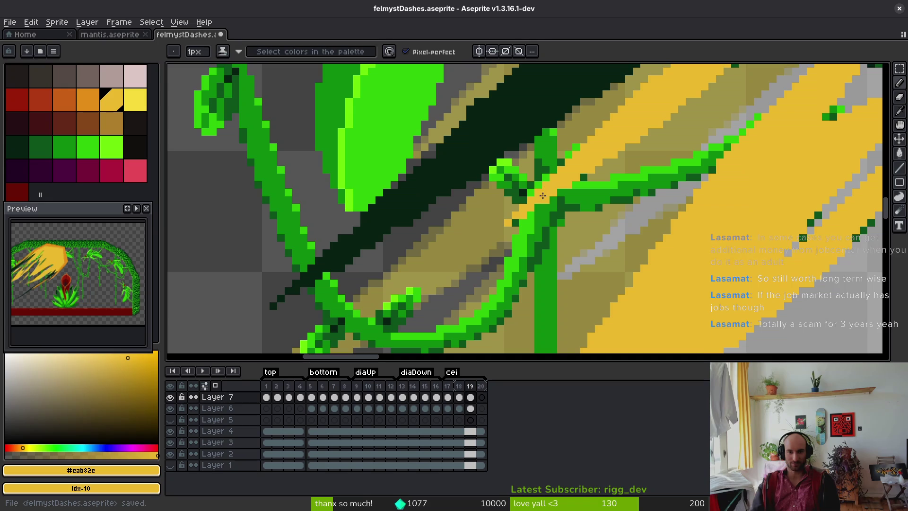
{"action": "scroll", "coordinate": [543, 195], "scroll_direction": "down", "scroll_amount": 2}
{"action": "scroll", "coordinate": [744, 205], "scroll_direction": "down", "scroll_amount": 1}
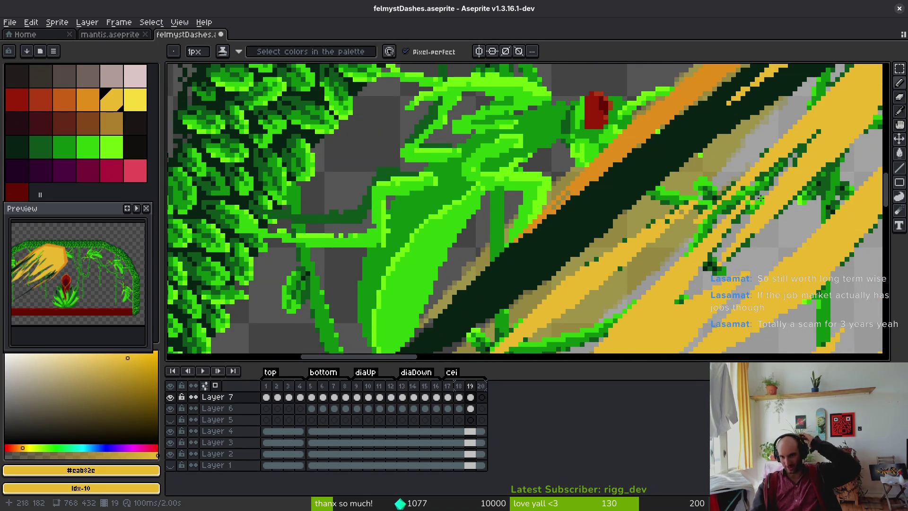
{"action": "scroll", "coordinate": [745, 205], "scroll_direction": "up", "scroll_amount": 1}
{"action": "scroll", "coordinate": [716, 175], "scroll_direction": "up", "scroll_amount": 1}
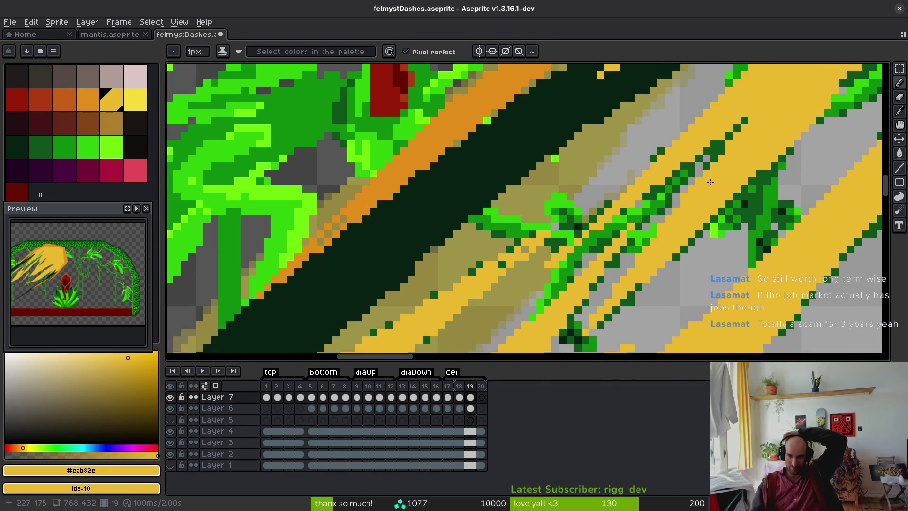
{"action": "scroll", "coordinate": [668, 241], "scroll_direction": "down", "scroll_amount": 2}
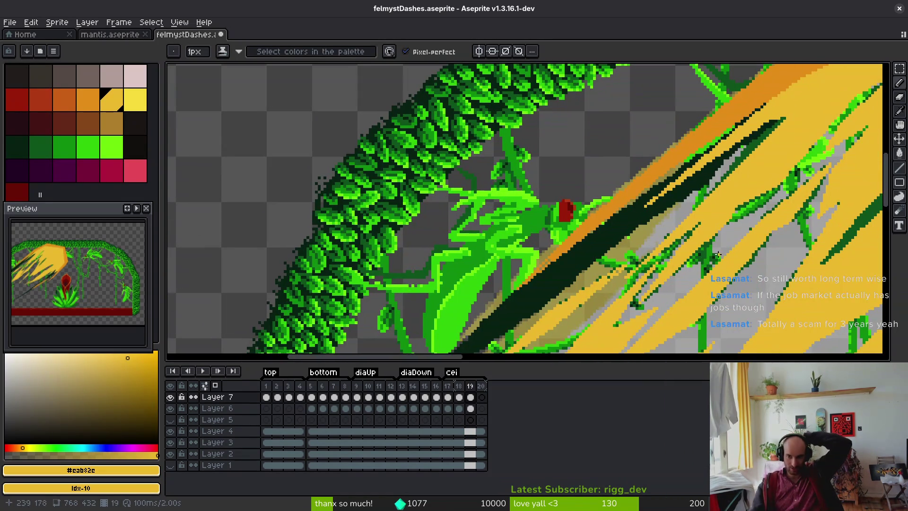
{"action": "scroll", "coordinate": [775, 210], "scroll_direction": "down", "scroll_amount": 2}
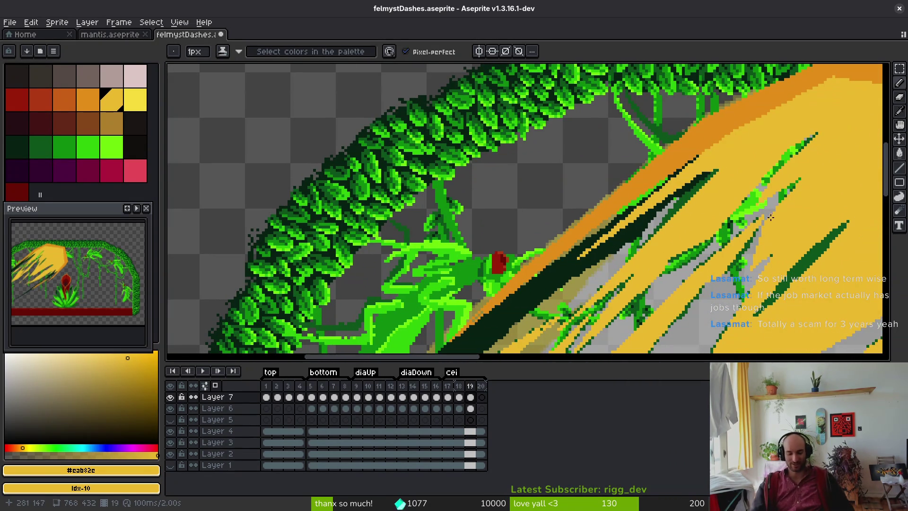
{"action": "key", "text": "e"}
{"action": "scroll", "coordinate": [730, 241], "scroll_direction": "up", "scroll_amount": 3}
{"action": "scroll", "coordinate": [732, 148], "scroll_direction": "up", "scroll_amount": 2}
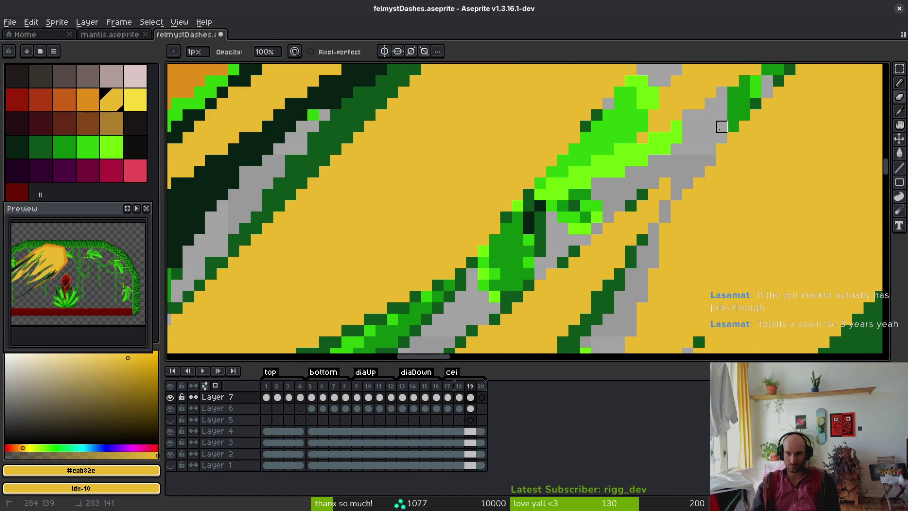
{"action": "scroll", "coordinate": [708, 191], "scroll_direction": "down", "scroll_amount": 5}
{"action": "key", "text": "ctrl+s"}
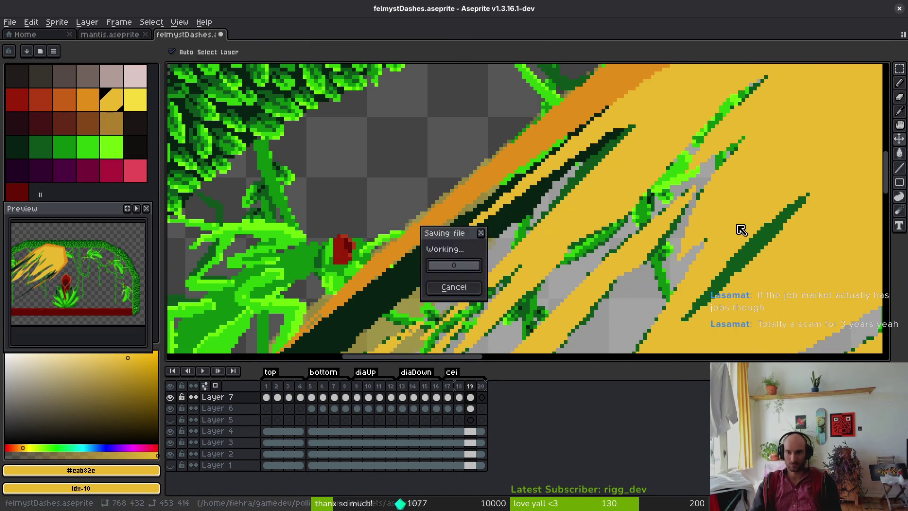
Pan to the right side of the arch and switch to the eyedropper.
{"action": "scroll", "coordinate": [733, 247], "scroll_direction": "down", "scroll_amount": 3}
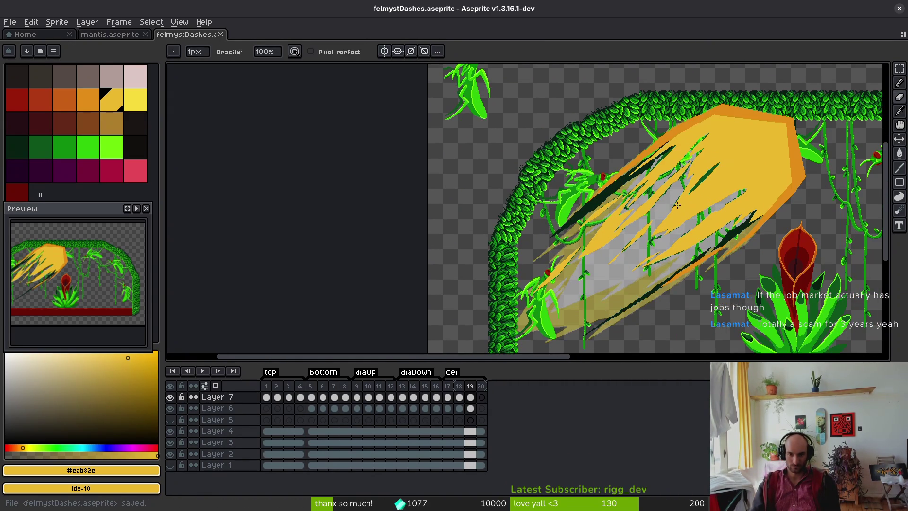
{"action": "left_click_drag", "start_coordinate": [692, 225], "coordinate": [606, 209]}
{"action": "key", "text": "i"}
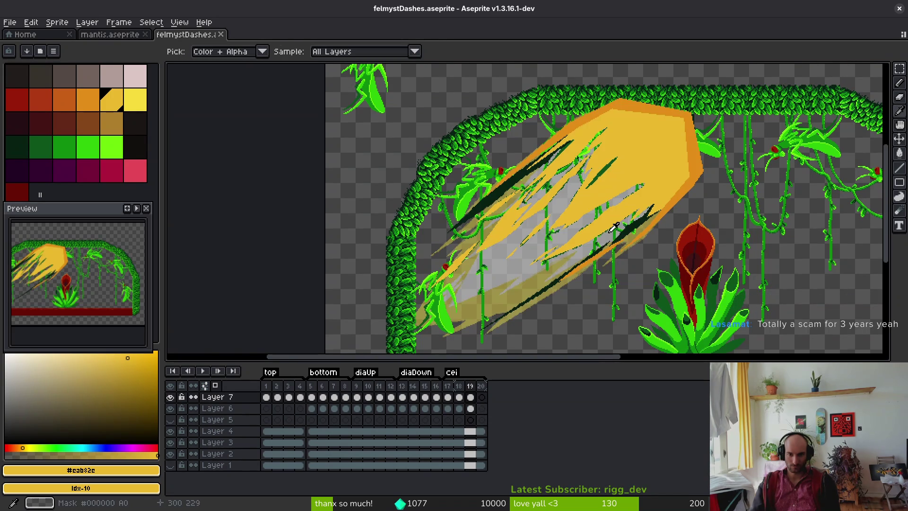
Marquee-select the orange dash on frame 4.
{"action": "left_click", "coordinate": [299, 397]}
{"action": "left_click_drag", "start_coordinate": [409, 333], "coordinate": [551, 366]}
{"action": "key", "text": "m"}
{"action": "left_click_drag", "start_coordinate": [413, 124], "coordinate": [841, 325]}
Paste the dash into Layer 6 frame 20, shrink it slightly and rotate it about 40°.
{"action": "left_click", "coordinate": [482, 408]}
{"action": "key", "text": "ctrl+v"}
{"action": "mouse_move", "coordinate": [657, 255]}
{"action": "left_mouse_down"}
{"action": "mouse_move", "coordinate": [514, 243]}
{"action": "mouse_move", "coordinate": [528, 230]}
{"action": "left_mouse_up"}
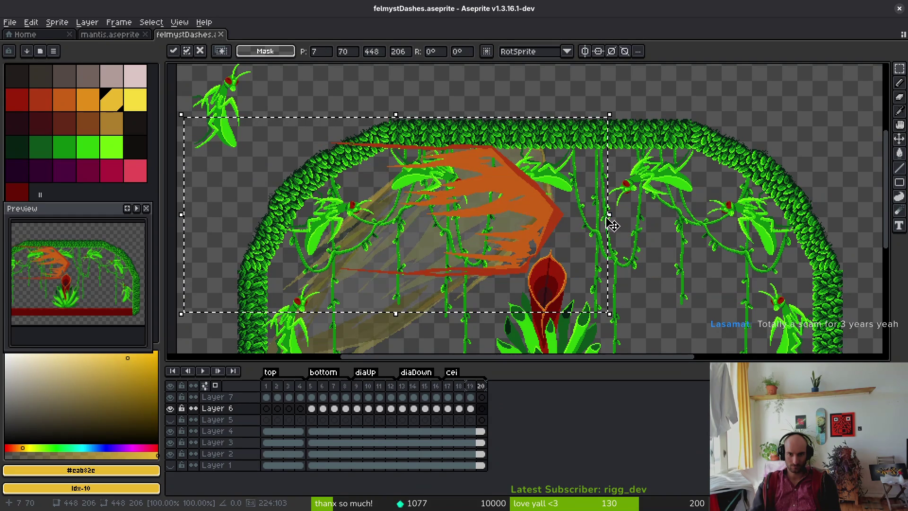
{"action": "left_click_drag", "start_coordinate": [610, 216], "coordinate": [588, 216]}
{"action": "left_click_drag", "start_coordinate": [385, 115], "coordinate": [387, 141]}
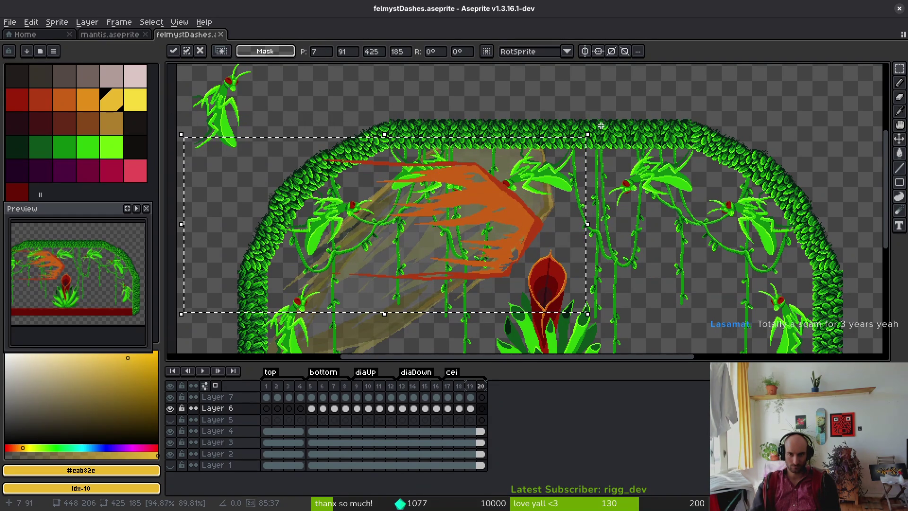
{"action": "mouse_move", "coordinate": [595, 127]}
{"action": "left_mouse_down"}
{"action": "mouse_move", "coordinate": [446, 71]}
{"action": "mouse_move", "coordinate": [490, 142]}
{"action": "mouse_move", "coordinate": [526, 171]}
{"action": "mouse_move", "coordinate": [500, 176]}
{"action": "mouse_move", "coordinate": [507, 181]}
{"action": "left_mouse_up"}
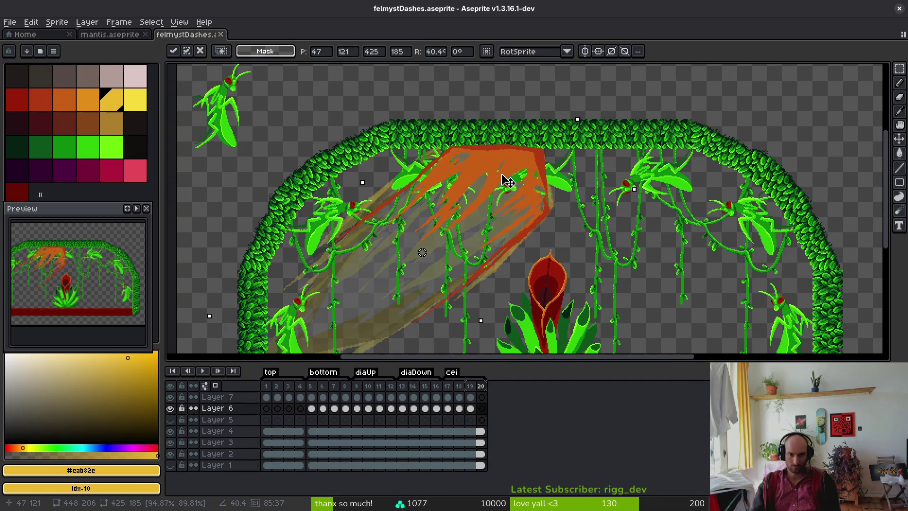
{"action": "key", "text": "Return"}
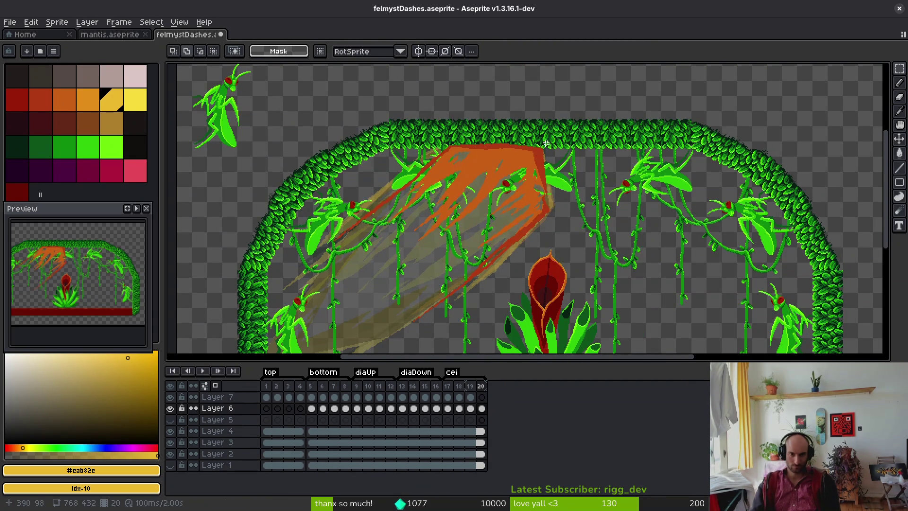
Recolour the pasted dash, replacing its red-orange with green and its orange with dark green.
{"action": "scroll", "coordinate": [544, 145], "scroll_direction": "up", "scroll_amount": 2}
{"action": "left_click", "coordinate": [554, 189], "text": "alt"}
{"action": "right_click", "coordinate": [64, 147]}
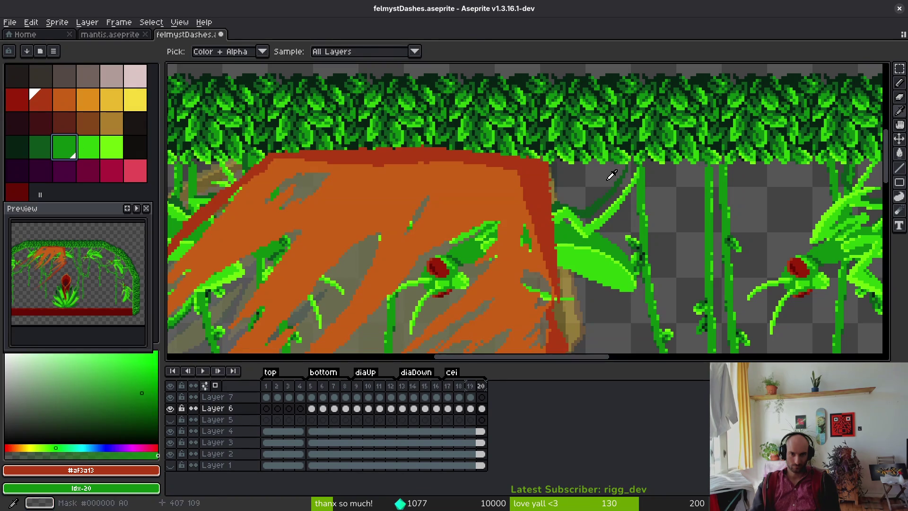
{"action": "key", "text": "shift+r"}
{"action": "left_click", "coordinate": [688, 134]}
{"action": "left_click", "coordinate": [64, 99]}
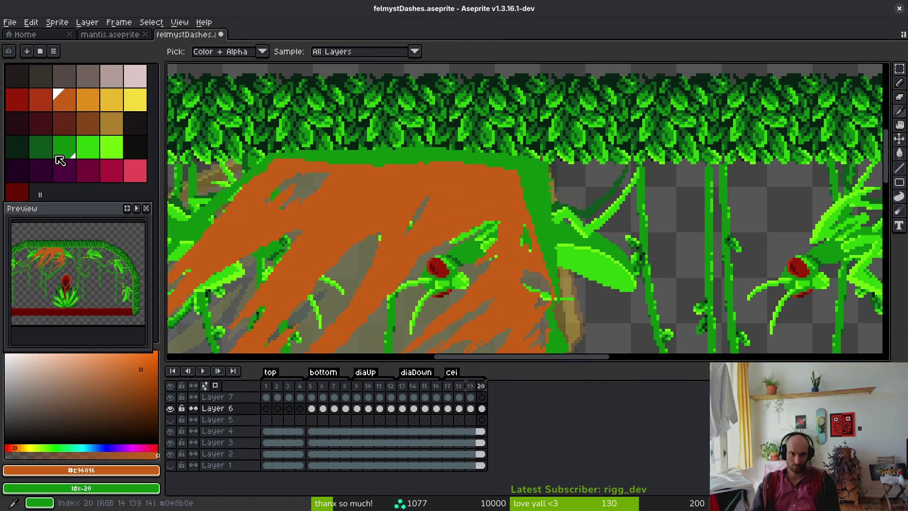
{"action": "right_click", "coordinate": [40, 147]}
{"action": "key", "text": "shift+r"}
{"action": "left_click", "coordinate": [686, 133]}
{"action": "key", "text": "ctrl+z"}
{"action": "key", "text": "ctrl+y"}
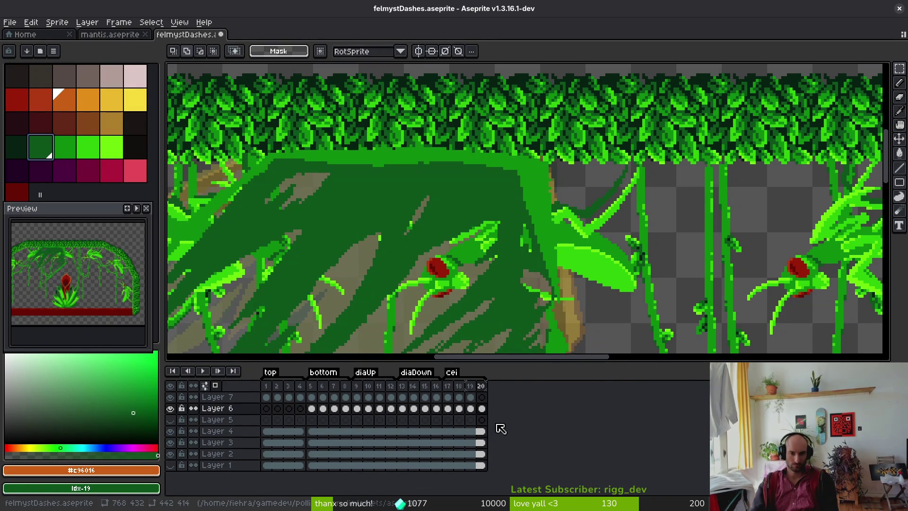
Pick dark red, go to Layer 7 frame 20, and preview the dash animation.
{"action": "scroll", "coordinate": [501, 262], "scroll_direction": "down", "scroll_amount": 2}
{"action": "scroll", "coordinate": [517, 223], "scroll_direction": "up", "scroll_amount": 4}
{"action": "left_click", "coordinate": [582, 192], "text": "alt"}
{"action": "left_click", "coordinate": [482, 397]}
{"action": "scroll", "coordinate": [428, 191], "scroll_direction": "down", "scroll_amount": 3}
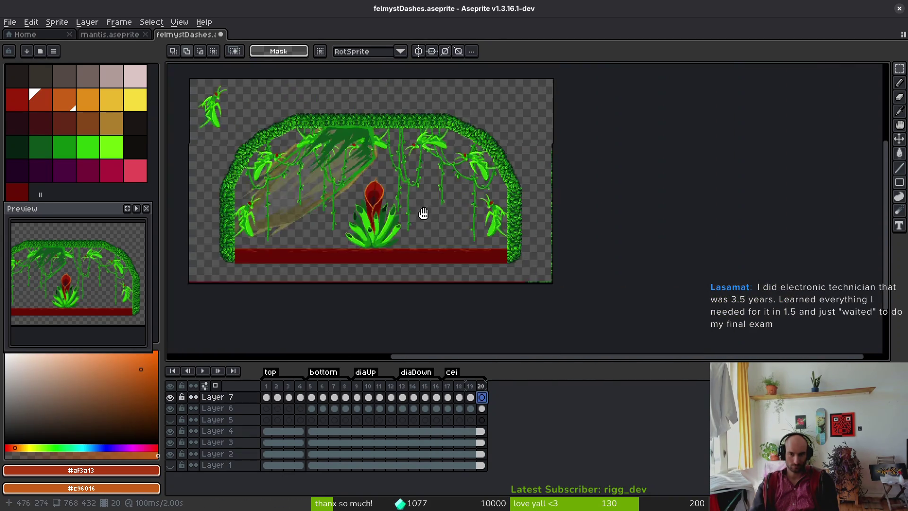
{"action": "key", "text": "b"}
{"action": "scroll", "coordinate": [615, 251], "scroll_direction": "up", "scroll_amount": 4}
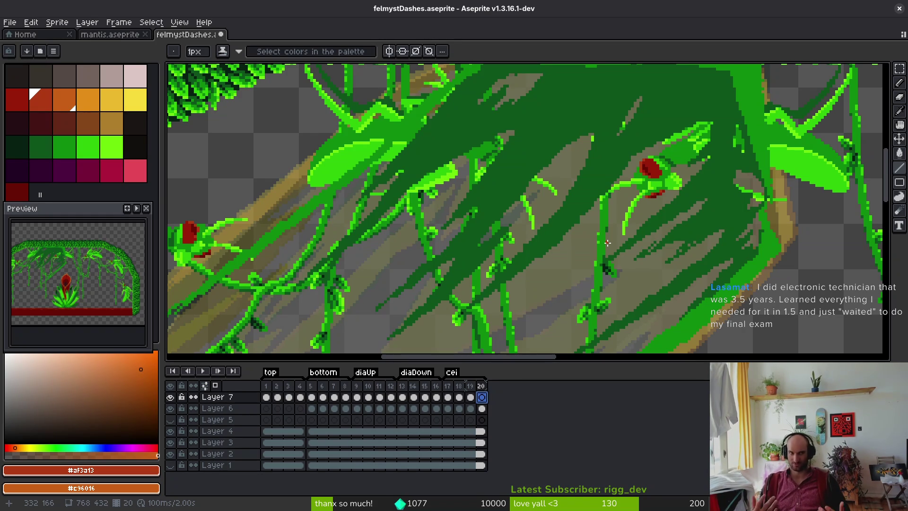
{"action": "scroll", "coordinate": [511, 295], "scroll_direction": "up", "scroll_amount": 5}
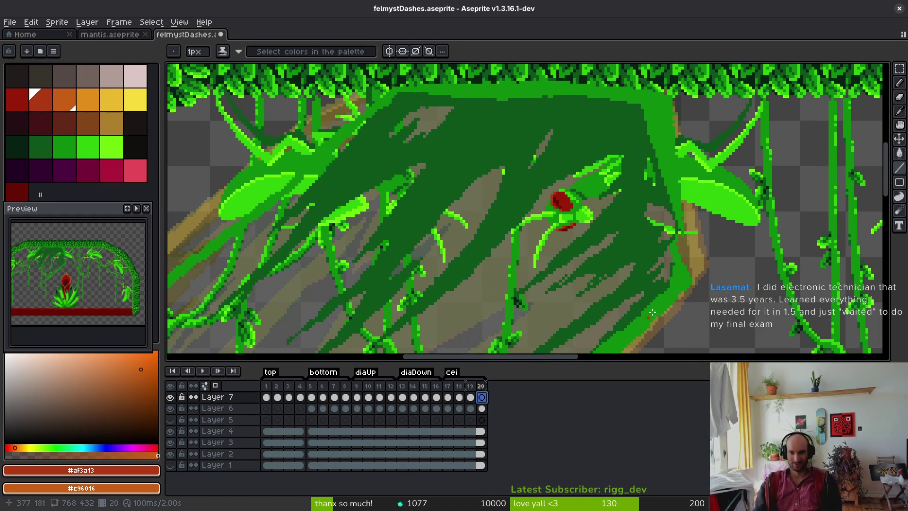
{"action": "key", "text": "Return"}
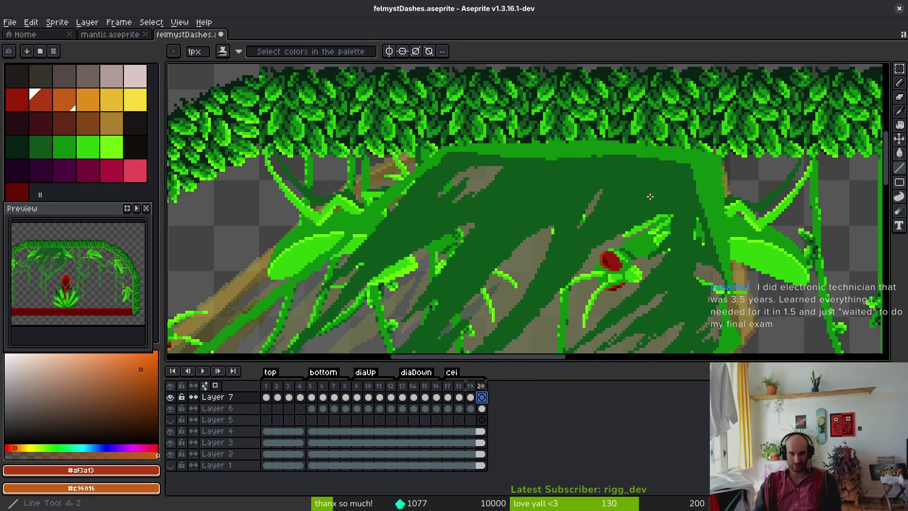
{"action": "key", "text": "i"}
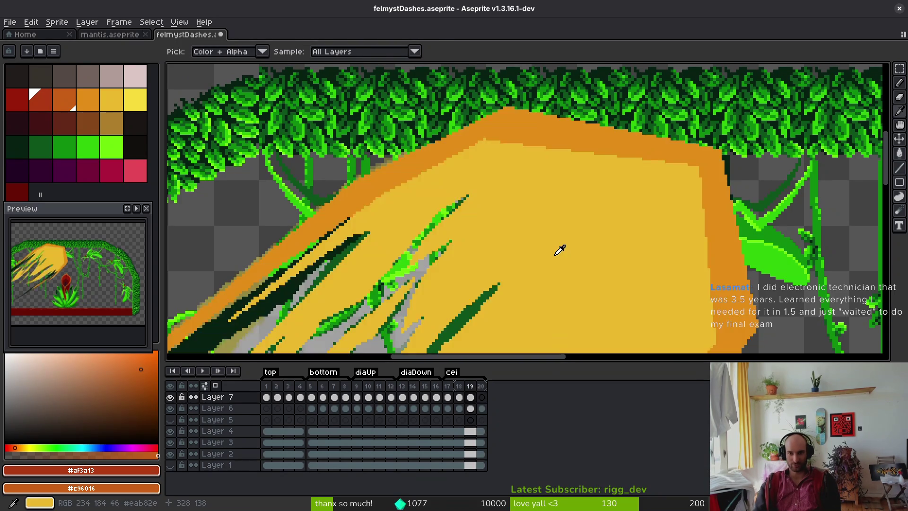
{"action": "key", "text": "b"}
{"action": "key", "text": "Return"}
Draw three straight red lines along the arch's edge.
{"action": "mouse_move", "coordinate": [725, 180]}
{"action": "left_mouse_down"}
{"action": "mouse_move", "coordinate": [495, 147]}
{"action": "mouse_move", "coordinate": [725, 181]}
{"action": "mouse_move", "coordinate": [505, 156]}
{"action": "mouse_move", "coordinate": [366, 209]}
{"action": "mouse_move", "coordinate": [649, 158]}
{"action": "left_mouse_up"}
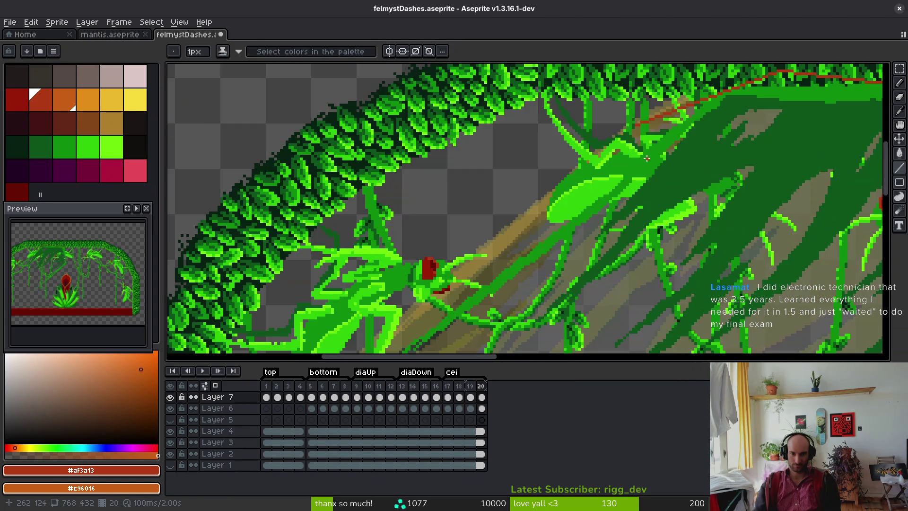
{"action": "mouse_move", "coordinate": [635, 125]}
{"action": "left_mouse_down"}
{"action": "mouse_move", "coordinate": [448, 279]}
{"action": "mouse_move", "coordinate": [634, 139]}
{"action": "mouse_move", "coordinate": [498, 178]}
{"action": "left_mouse_up"}
{"action": "mouse_move", "coordinate": [422, 169]}
{"action": "left_mouse_down"}
{"action": "mouse_move", "coordinate": [633, 191]}
{"action": "mouse_move", "coordinate": [619, 201]}
{"action": "mouse_move", "coordinate": [607, 135]}
{"action": "mouse_move", "coordinate": [609, 288]}
{"action": "mouse_move", "coordinate": [619, 295]}
{"action": "left_mouse_up"}
{"action": "scroll", "coordinate": [610, 284], "scroll_direction": "down", "scroll_amount": 1}
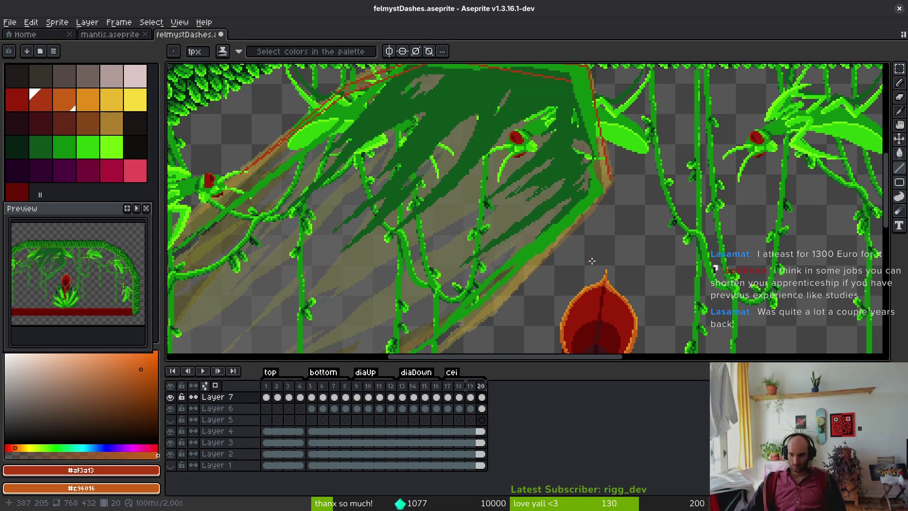
{"action": "scroll", "coordinate": [615, 141], "scroll_direction": "down", "scroll_amount": 2}
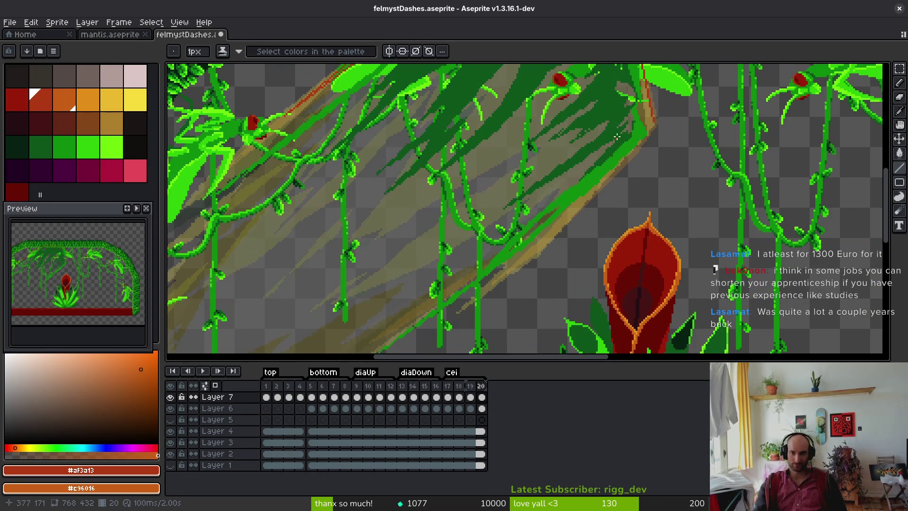
{"action": "scroll", "coordinate": [658, 126], "scroll_direction": "up", "scroll_amount": 1}
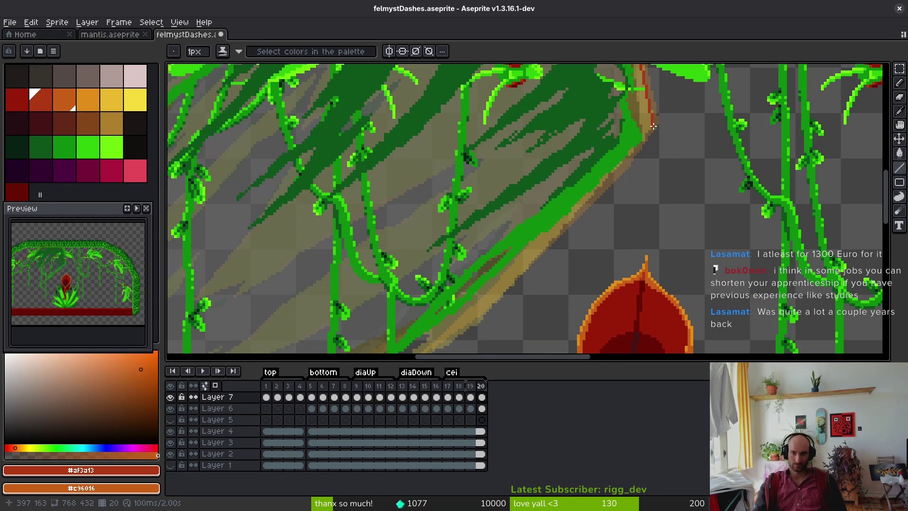
Trace red lines down the dark green streak's lower edge.
{"action": "mouse_move", "coordinate": [653, 125]}
{"action": "left_mouse_down"}
{"action": "mouse_move", "coordinate": [478, 286]}
{"action": "mouse_move", "coordinate": [537, 226]}
{"action": "mouse_move", "coordinate": [525, 243]}
{"action": "left_mouse_up"}
{"action": "scroll", "coordinate": [530, 241], "scroll_direction": "down", "scroll_amount": 1}
{"action": "left_click_drag", "start_coordinate": [609, 151], "coordinate": [731, 85]}
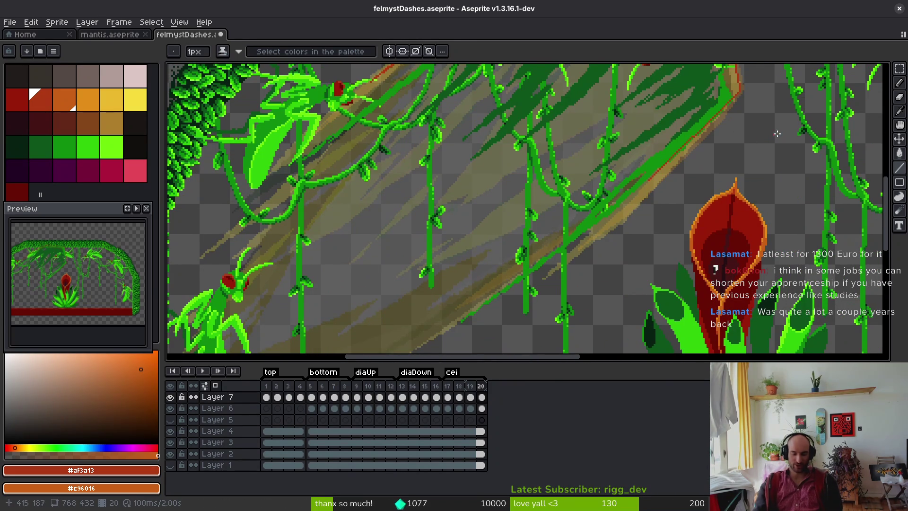
{"action": "scroll", "coordinate": [728, 90], "scroll_direction": "up", "scroll_amount": 2}
{"action": "scroll", "coordinate": [719, 120], "scroll_direction": "down", "scroll_amount": 2}
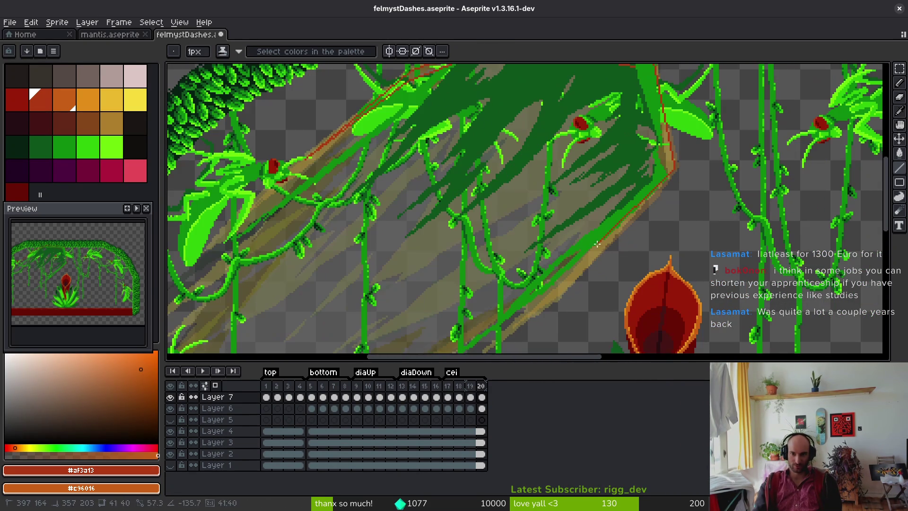
{"action": "scroll", "coordinate": [615, 227], "scroll_direction": "up", "scroll_amount": 2}
{"action": "mouse_move", "coordinate": [734, 150]}
{"action": "left_mouse_down"}
{"action": "mouse_move", "coordinate": [639, 241]}
{"action": "mouse_move", "coordinate": [662, 213]}
{"action": "mouse_move", "coordinate": [481, 344]}
{"action": "left_mouse_up"}
{"action": "scroll", "coordinate": [520, 308], "scroll_direction": "down", "scroll_amount": 3}
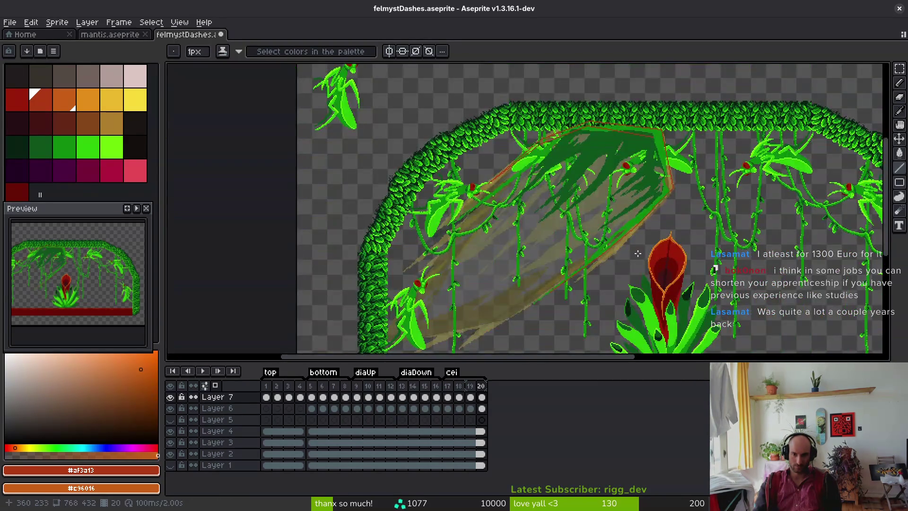
{"action": "scroll", "coordinate": [637, 254], "scroll_direction": "up", "scroll_amount": 3}
{"action": "scroll", "coordinate": [593, 226], "scroll_direction": "down", "scroll_amount": 4}
{"action": "key", "text": "Left"}
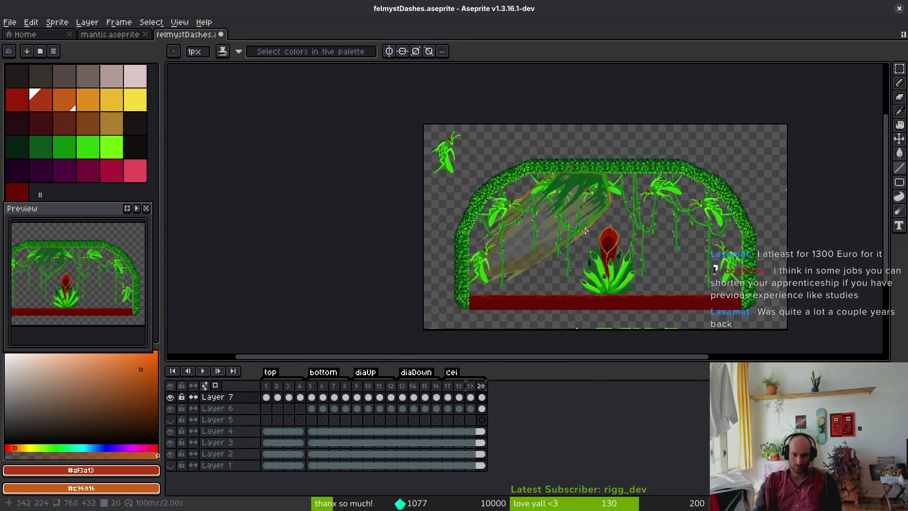
Flip between frames 18, 19 and 20 to compare the dash, playing it in the Preview panel.
{"action": "scroll", "coordinate": [581, 233], "scroll_direction": "up", "scroll_amount": 4}
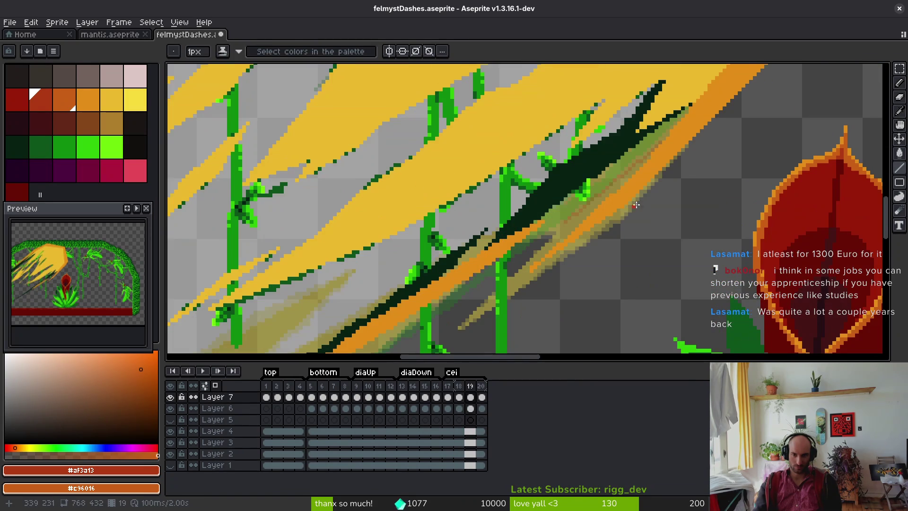
{"action": "scroll", "coordinate": [631, 213], "scroll_direction": "down", "scroll_amount": 2}
{"action": "key", "text": "Left"}
{"action": "key", "text": "Return"}
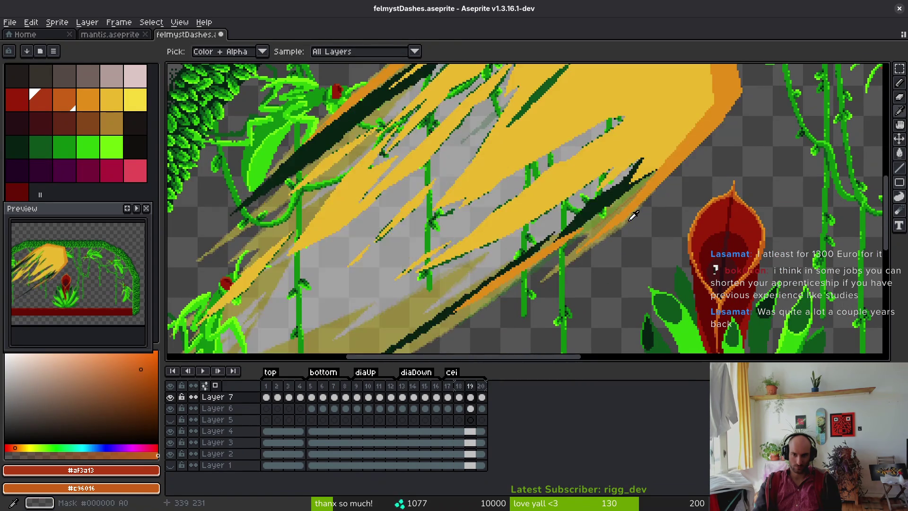
{"action": "key", "text": "Return"}
{"action": "key", "text": "Right"}
{"action": "key", "text": "Left"}
{"action": "key", "text": "Right"}
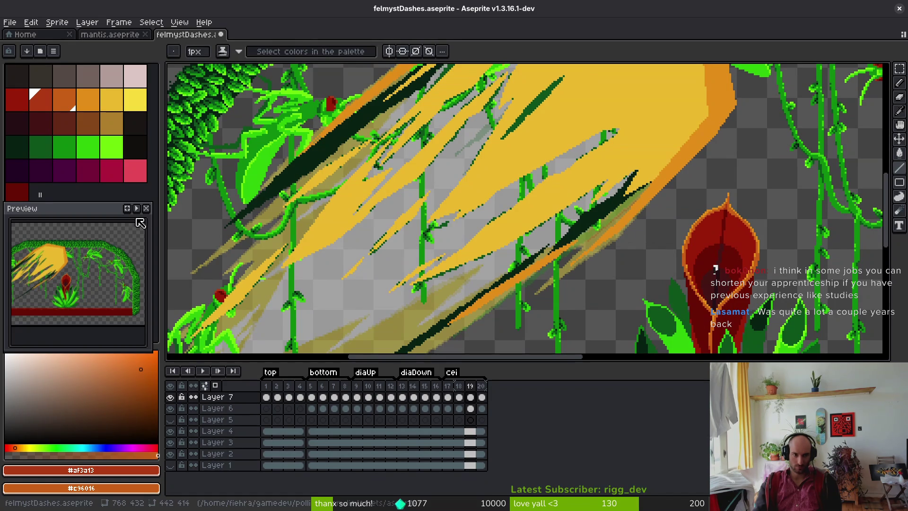
{"action": "left_click", "coordinate": [136, 209]}
{"action": "scroll", "coordinate": [95, 283], "scroll_direction": "up", "scroll_amount": 2}
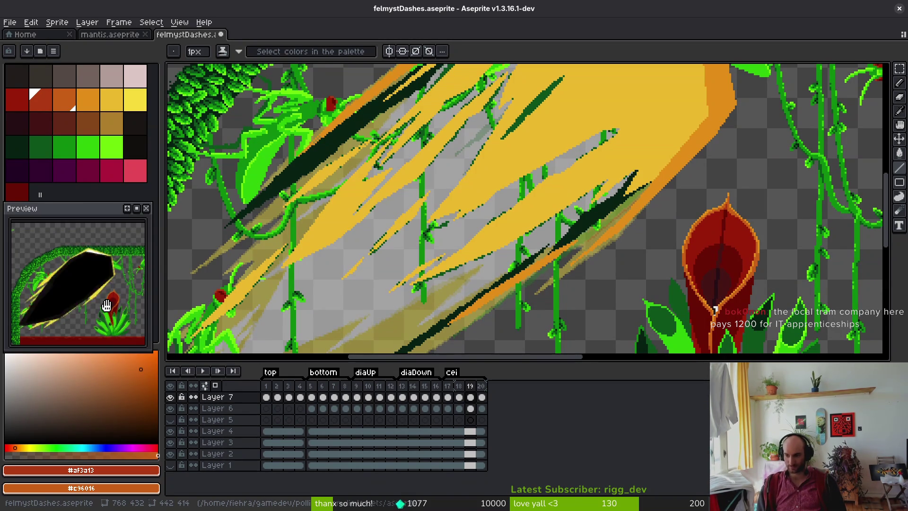
{"action": "key", "text": "Right"}
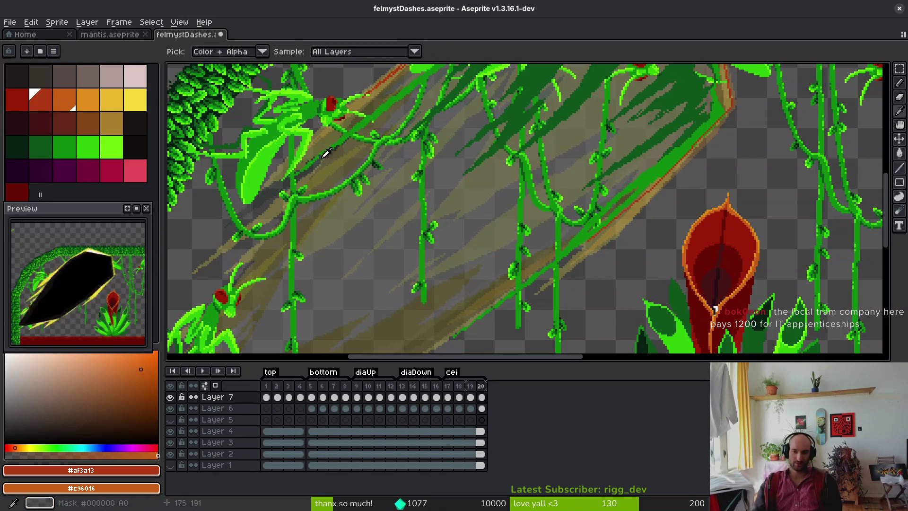
Draw a red outline line down the streak's lower edge.
{"action": "scroll", "coordinate": [714, 200], "scroll_direction": "up", "scroll_amount": 3}
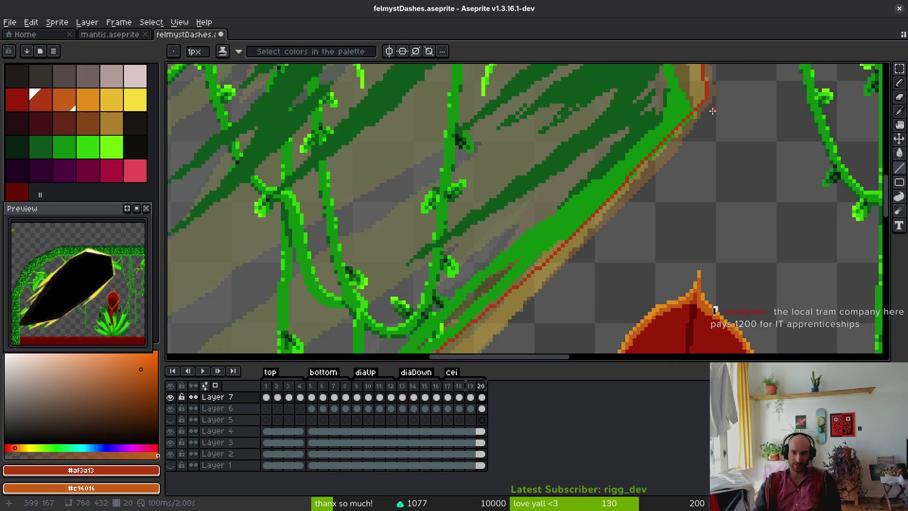
{"action": "scroll", "coordinate": [568, 223], "scroll_direction": "down", "scroll_amount": 1}
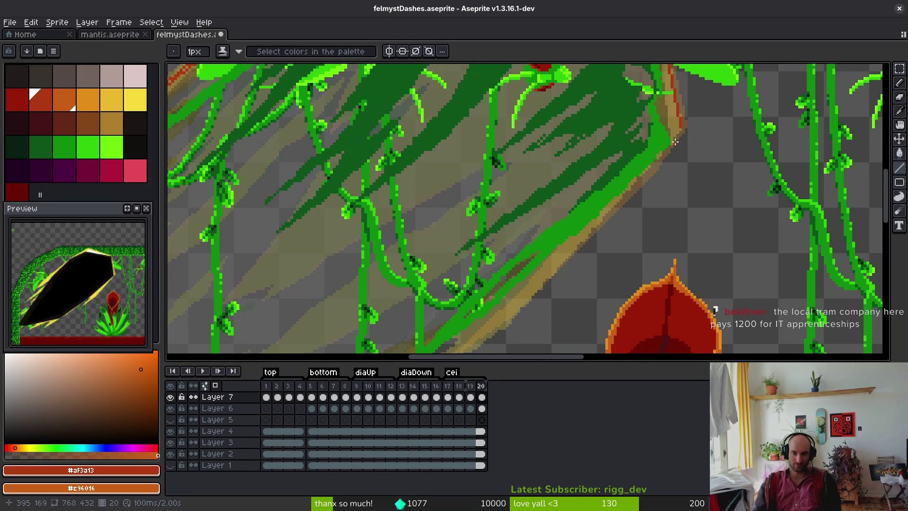
{"action": "scroll", "coordinate": [681, 129], "scroll_direction": "up", "scroll_amount": 1}
{"action": "mouse_move", "coordinate": [681, 130]}
{"action": "left_mouse_down"}
{"action": "mouse_move", "coordinate": [558, 266]}
{"action": "mouse_move", "coordinate": [519, 296]}
{"action": "left_mouse_up"}
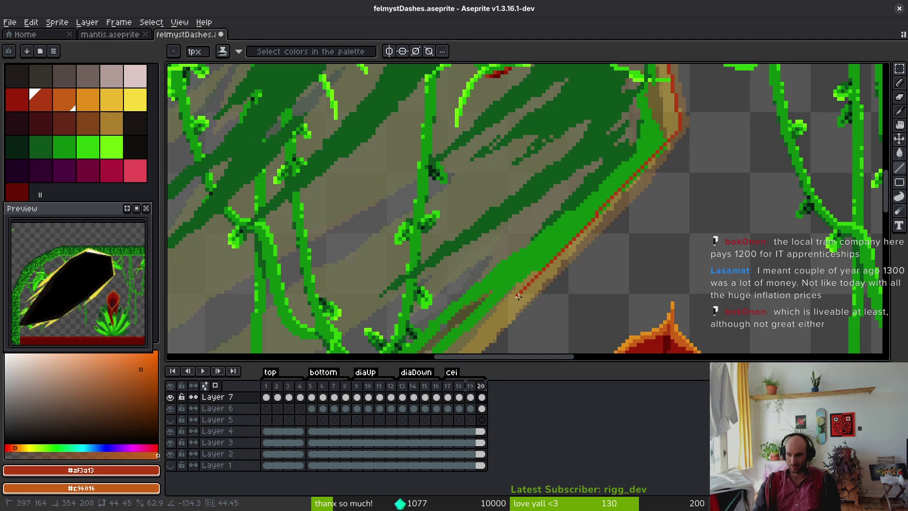
{"action": "left_click_drag", "start_coordinate": [518, 296], "coordinate": [535, 278]}
{"action": "mouse_move", "coordinate": [572, 287]}
{"action": "left_mouse_down"}
{"action": "mouse_move", "coordinate": [684, 175]}
{"action": "mouse_move", "coordinate": [544, 251]}
{"action": "mouse_move", "coordinate": [463, 317]}
{"action": "left_mouse_up"}
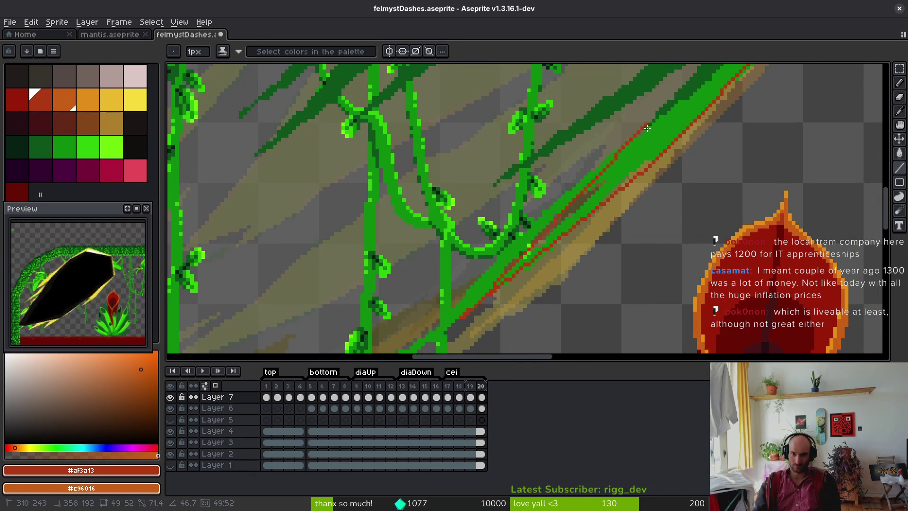
{"action": "left_click", "coordinate": [657, 151], "text": "shift"}
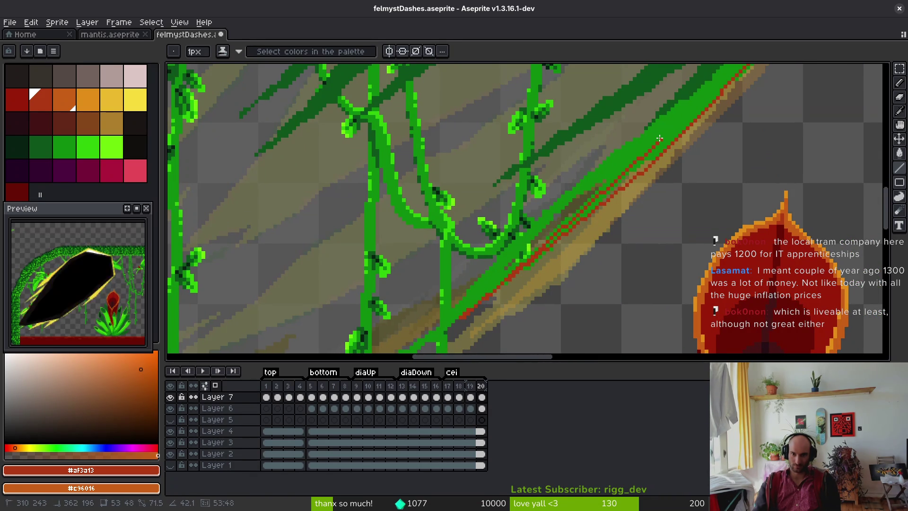
{"action": "left_click_drag", "start_coordinate": [657, 151], "coordinate": [621, 255]}
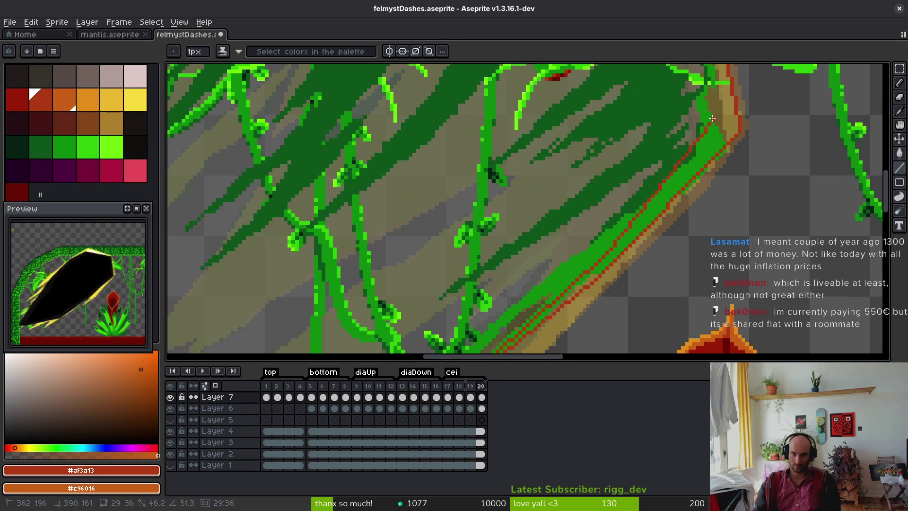
Add red lines along the streak's top, extending down-left and joining back up-right.
{"action": "left_click_drag", "start_coordinate": [712, 129], "coordinate": [671, 214]}
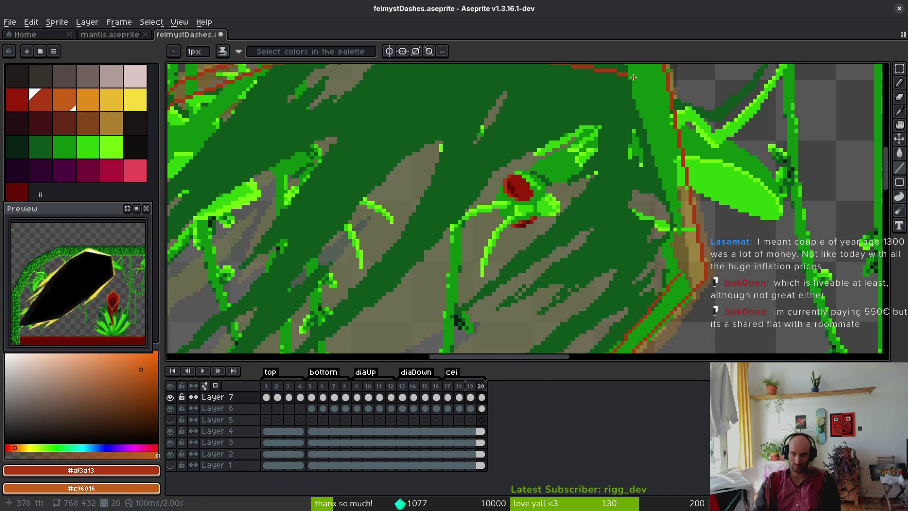
{"action": "scroll", "coordinate": [622, 211], "scroll_direction": "down", "scroll_amount": 2}
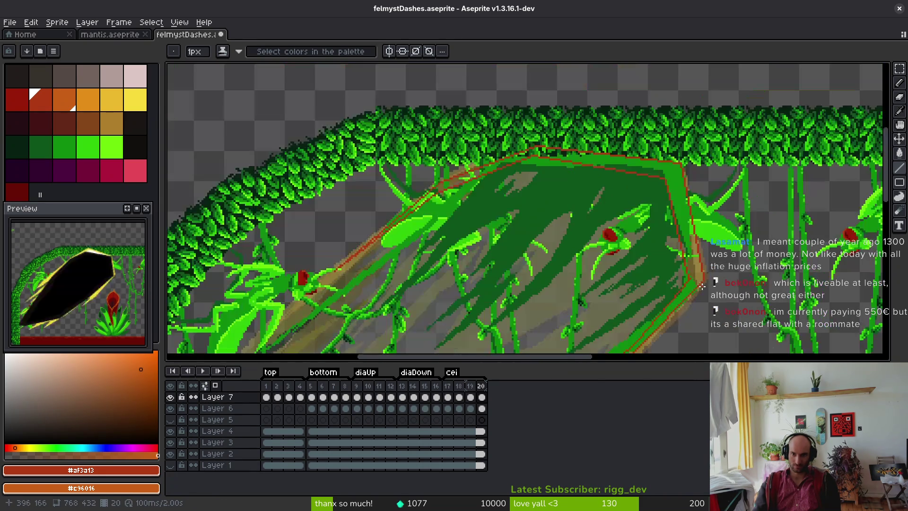
{"action": "scroll", "coordinate": [621, 211], "scroll_direction": "down", "scroll_amount": 1}
{"action": "scroll", "coordinate": [571, 149], "scroll_direction": "up", "scroll_amount": 3}
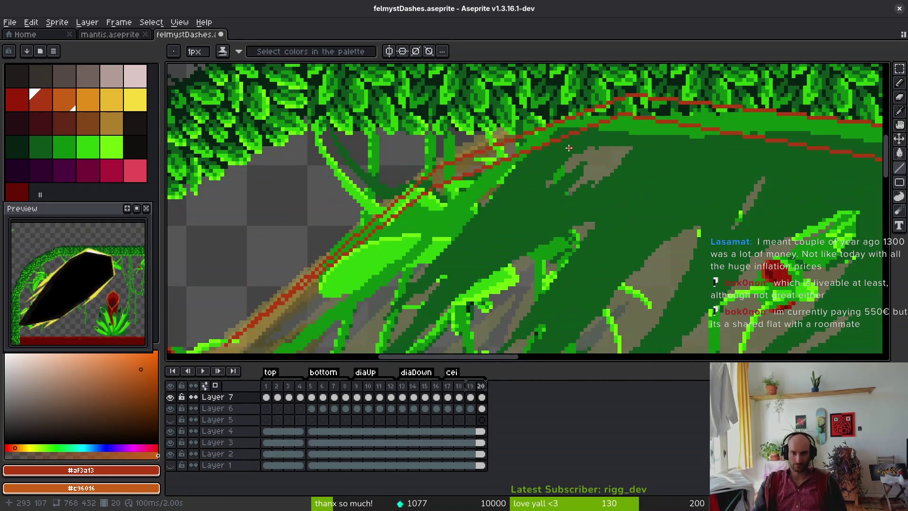
{"action": "mouse_move", "coordinate": [509, 158]}
{"action": "left_mouse_down"}
{"action": "mouse_move", "coordinate": [445, 199]}
{"action": "mouse_move", "coordinate": [321, 327]}
{"action": "mouse_move", "coordinate": [441, 215]}
{"action": "left_mouse_up"}
{"action": "left_click_drag", "start_coordinate": [520, 191], "coordinate": [419, 285]}
{"action": "mouse_move", "coordinate": [377, 334]}
{"action": "left_mouse_down"}
{"action": "mouse_move", "coordinate": [455, 270]}
{"action": "mouse_move", "coordinate": [524, 101]}
{"action": "mouse_move", "coordinate": [370, 270]}
{"action": "mouse_move", "coordinate": [568, 86]}
{"action": "mouse_move", "coordinate": [566, 100]}
{"action": "mouse_move", "coordinate": [491, 173]}
{"action": "mouse_move", "coordinate": [600, 111]}
{"action": "mouse_move", "coordinate": [493, 256]}
{"action": "left_mouse_up"}
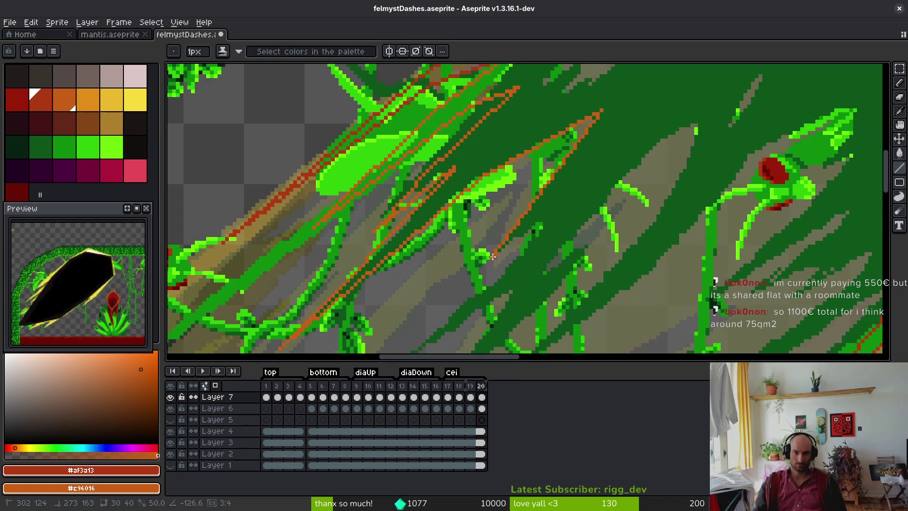
Draw two orange diagonal speed lines across the dark green streak.
{"action": "scroll", "coordinate": [543, 127], "scroll_direction": "down", "scroll_amount": 3}
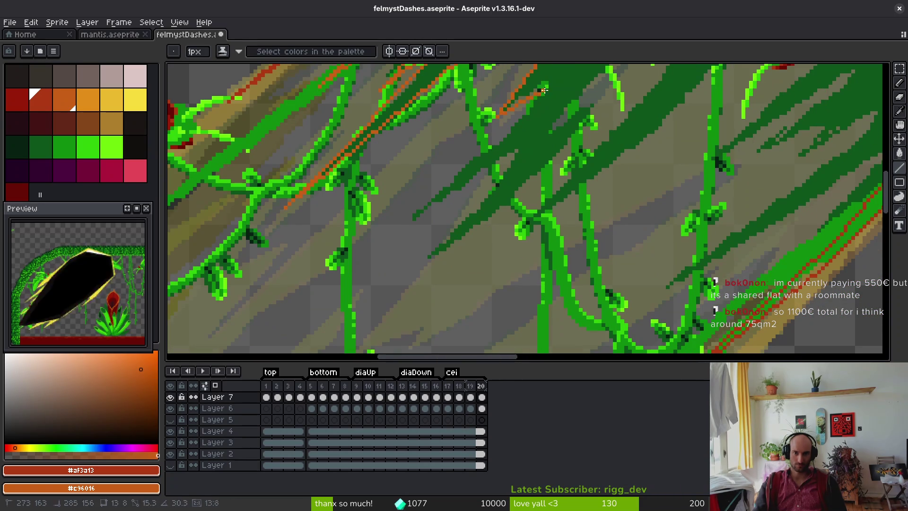
{"action": "mouse_move", "coordinate": [551, 78]}
{"action": "left_mouse_down"}
{"action": "mouse_move", "coordinate": [407, 224]}
{"action": "mouse_move", "coordinate": [511, 178]}
{"action": "mouse_move", "coordinate": [519, 143]}
{"action": "left_mouse_up"}
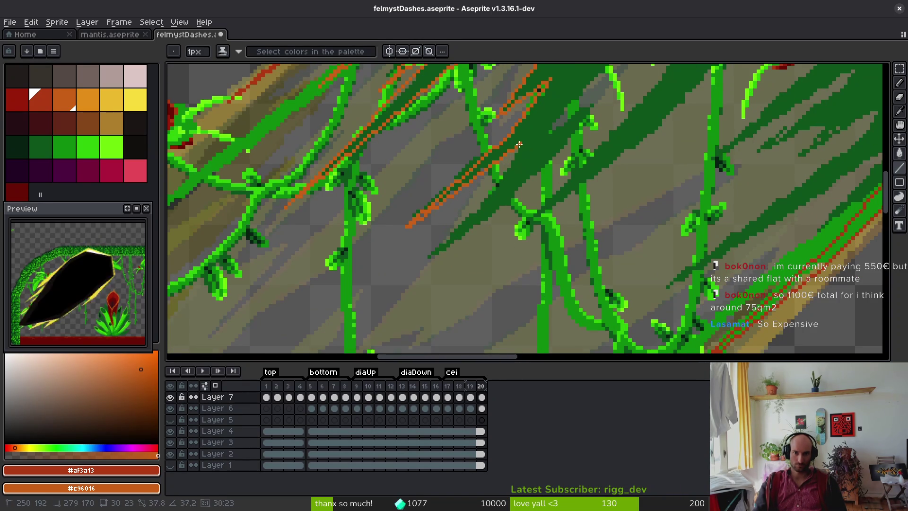
{"action": "mouse_move", "coordinate": [461, 224]}
{"action": "left_mouse_down"}
{"action": "mouse_move", "coordinate": [424, 264]}
{"action": "mouse_move", "coordinate": [537, 177]}
{"action": "mouse_move", "coordinate": [527, 180]}
{"action": "mouse_move", "coordinate": [603, 97]}
{"action": "left_mouse_up"}
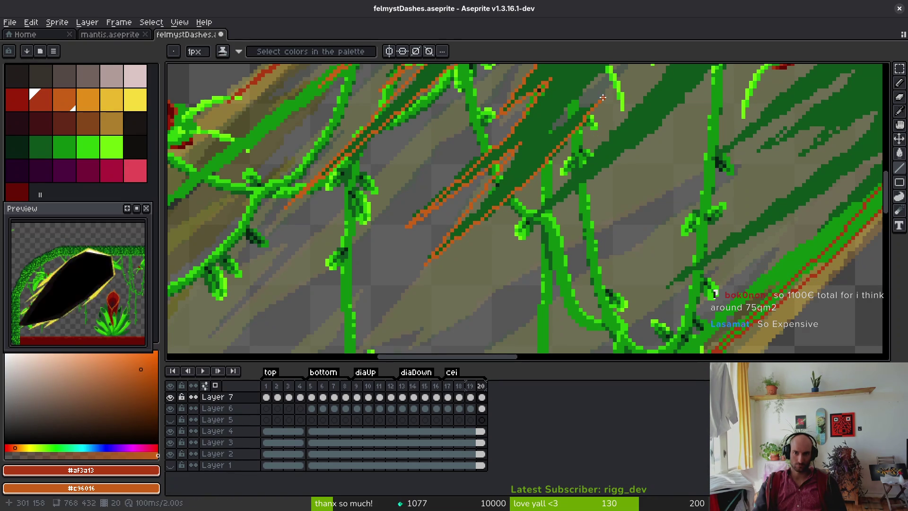
{"action": "left_click_drag", "start_coordinate": [545, 132], "coordinate": [520, 230]}
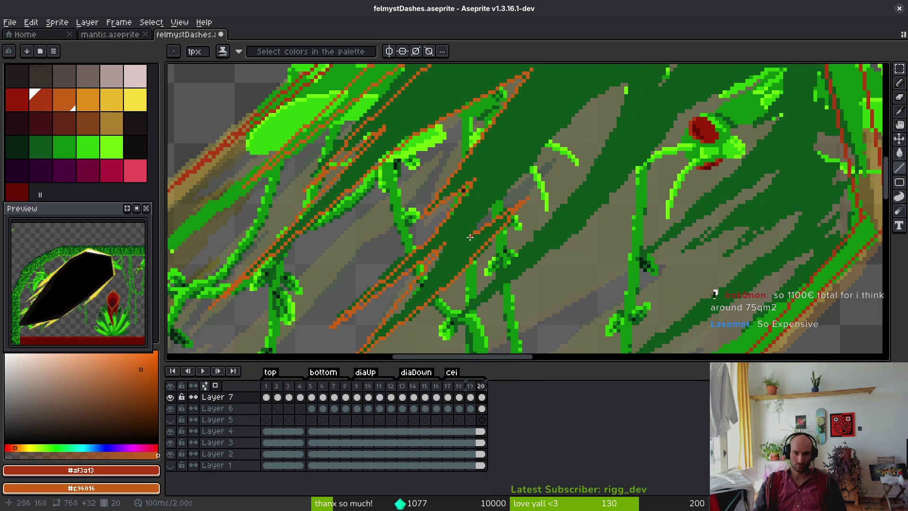
{"action": "left_click_drag", "start_coordinate": [548, 140], "coordinate": [548, 141]}
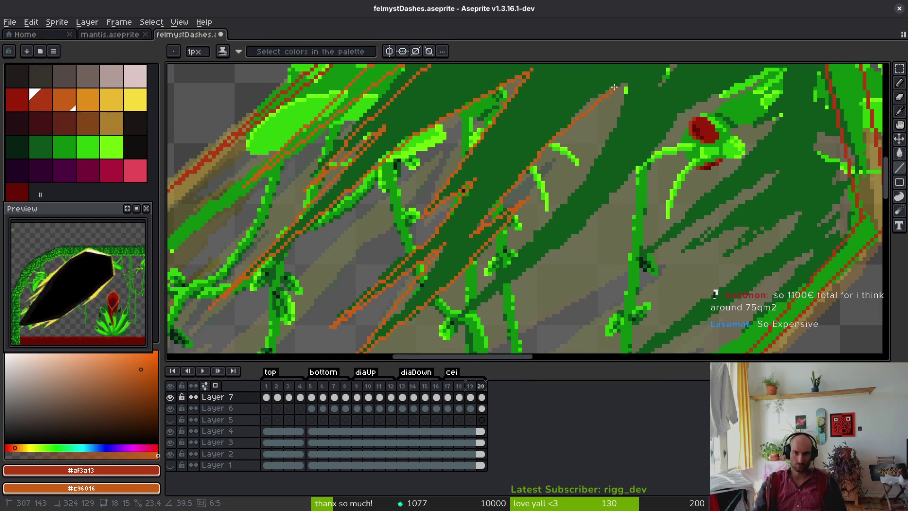
{"action": "left_click_drag", "start_coordinate": [627, 84], "coordinate": [585, 178]}
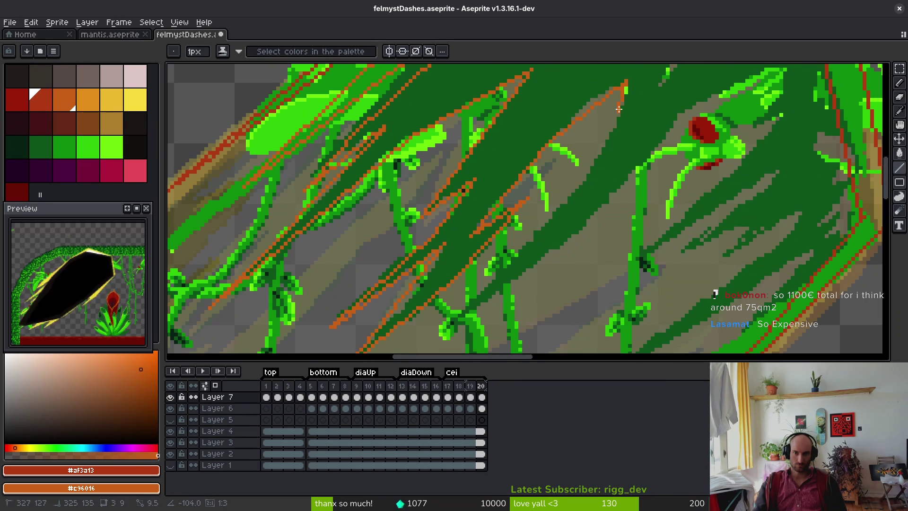
{"action": "mouse_move", "coordinate": [625, 99]}
{"action": "left_mouse_down"}
{"action": "mouse_move", "coordinate": [591, 176]}
{"action": "mouse_move", "coordinate": [573, 187]}
{"action": "left_mouse_up"}
{"action": "mouse_move", "coordinate": [606, 162]}
{"action": "left_mouse_down"}
{"action": "mouse_move", "coordinate": [711, 118]}
{"action": "mouse_move", "coordinate": [550, 248]}
{"action": "left_mouse_up"}
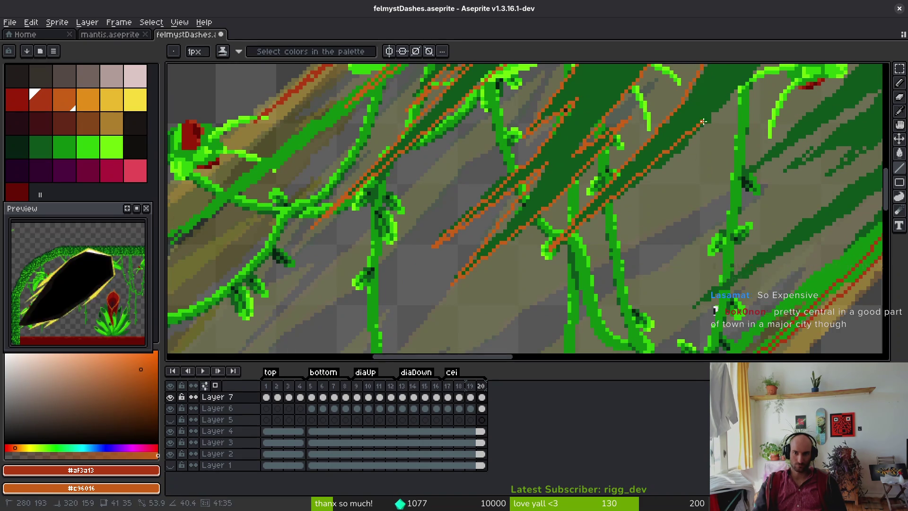
{"action": "mouse_move", "coordinate": [637, 181]}
{"action": "left_mouse_down"}
{"action": "mouse_move", "coordinate": [614, 216]}
{"action": "mouse_move", "coordinate": [567, 218]}
{"action": "left_mouse_up"}
Add more orange streak lines running down-left and up-right across the scene.
{"action": "scroll", "coordinate": [571, 159], "scroll_direction": "up", "scroll_amount": 5}
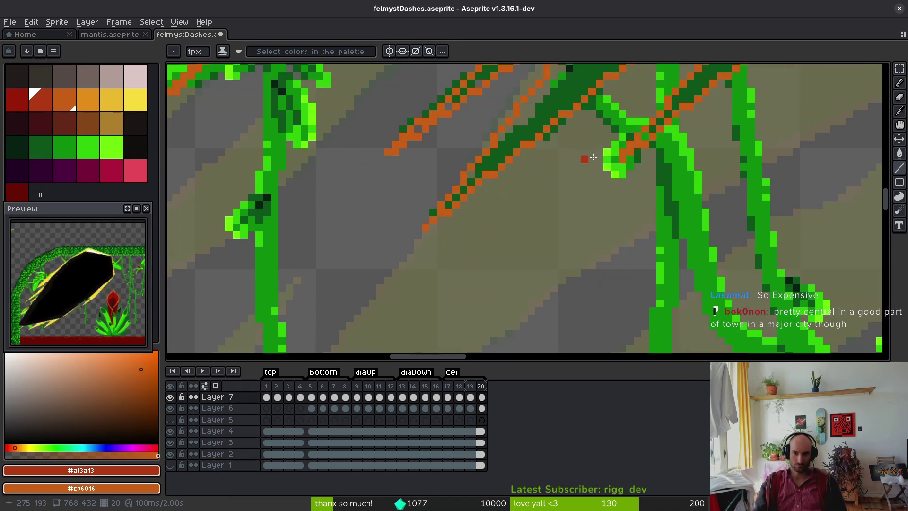
{"action": "mouse_move", "coordinate": [742, 179]}
{"action": "left_mouse_down"}
{"action": "mouse_move", "coordinate": [452, 260]}
{"action": "mouse_move", "coordinate": [476, 192]}
{"action": "left_mouse_up"}
{"action": "scroll", "coordinate": [415, 276], "scroll_direction": "down", "scroll_amount": 2}
{"action": "mouse_move", "coordinate": [532, 162]}
{"action": "left_mouse_down"}
{"action": "mouse_move", "coordinate": [563, 142]}
{"action": "mouse_move", "coordinate": [573, 169]}
{"action": "mouse_move", "coordinate": [566, 184]}
{"action": "left_mouse_up"}
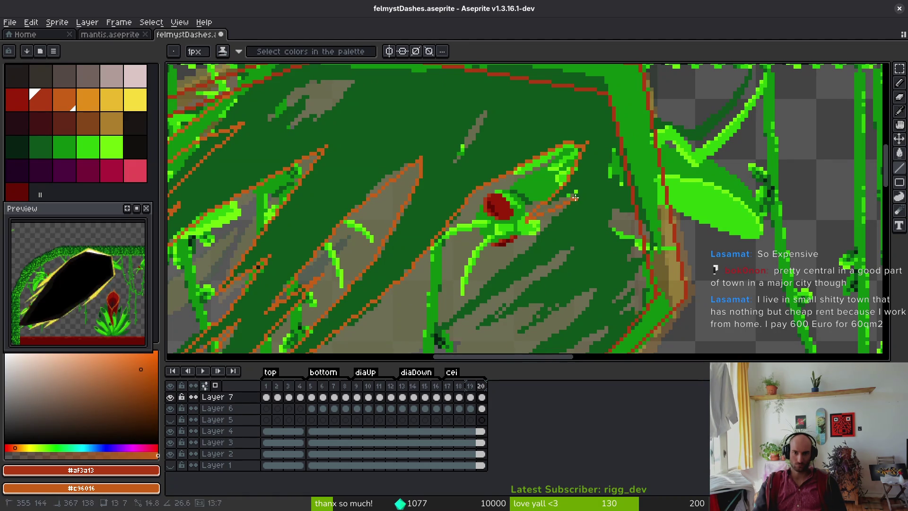
{"action": "left_click_drag", "start_coordinate": [556, 225], "coordinate": [424, 341]}
{"action": "mouse_move", "coordinate": [591, 244]}
{"action": "left_mouse_down"}
{"action": "mouse_move", "coordinate": [627, 135]}
{"action": "mouse_move", "coordinate": [607, 137]}
{"action": "left_mouse_up"}
{"action": "mouse_move", "coordinate": [605, 106]}
{"action": "left_mouse_down"}
{"action": "mouse_move", "coordinate": [525, 189]}
{"action": "mouse_move", "coordinate": [500, 202]}
{"action": "left_mouse_up"}
{"action": "mouse_move", "coordinate": [589, 164]}
{"action": "left_mouse_down"}
{"action": "mouse_move", "coordinate": [581, 154]}
{"action": "mouse_move", "coordinate": [522, 186]}
{"action": "mouse_move", "coordinate": [614, 141]}
{"action": "left_mouse_up"}
Chain joined orange lines along the streak, connecting them near the arch top.
{"action": "left_click", "coordinate": [612, 161], "text": "shift"}
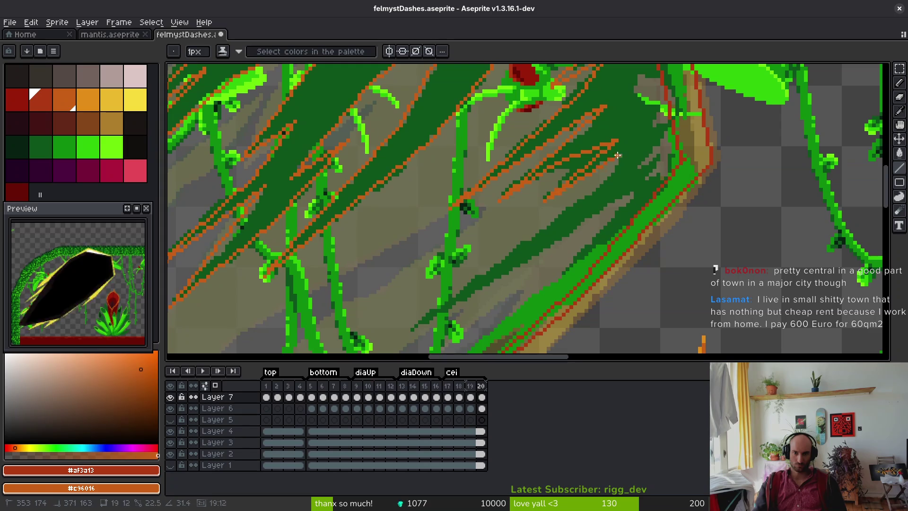
{"action": "left_click", "coordinate": [625, 150], "text": "shift"}
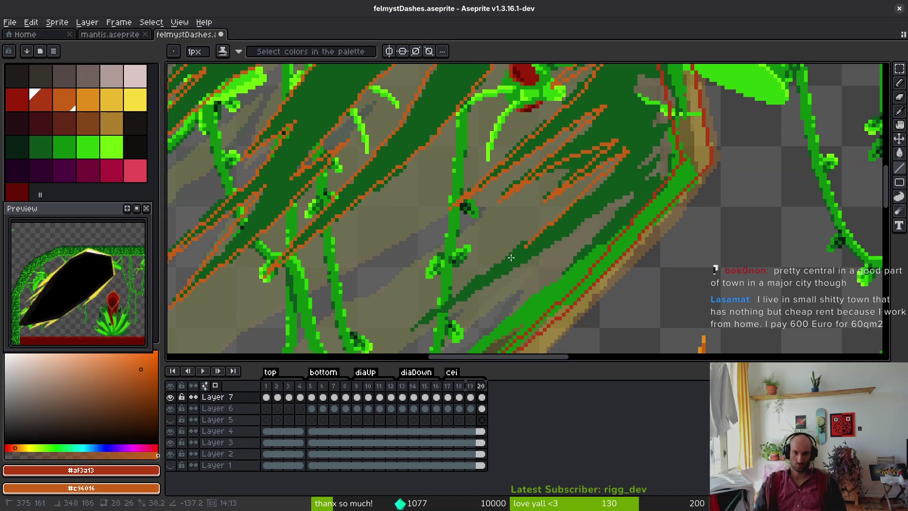
{"action": "left_click", "coordinate": [653, 149], "text": "shift"}
{"action": "left_click", "coordinate": [631, 178], "text": "shift"}
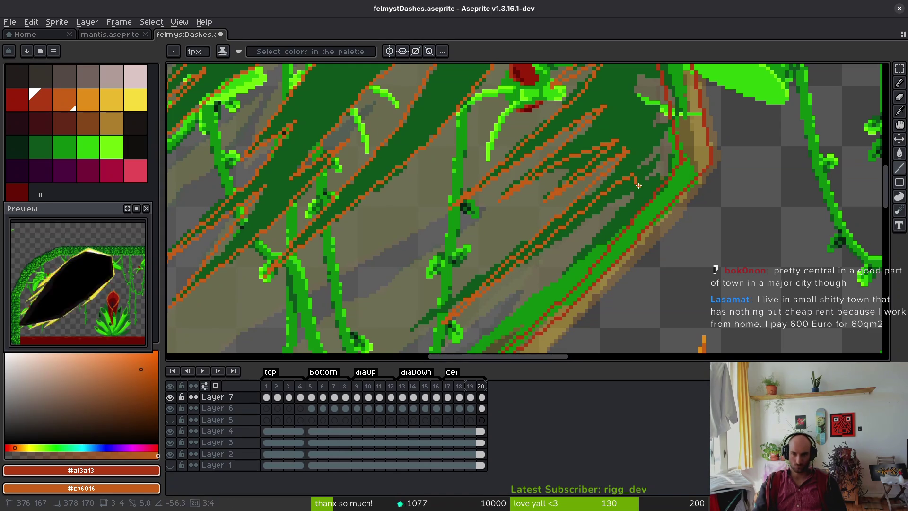
{"action": "left_click", "coordinate": [615, 208], "text": "shift"}
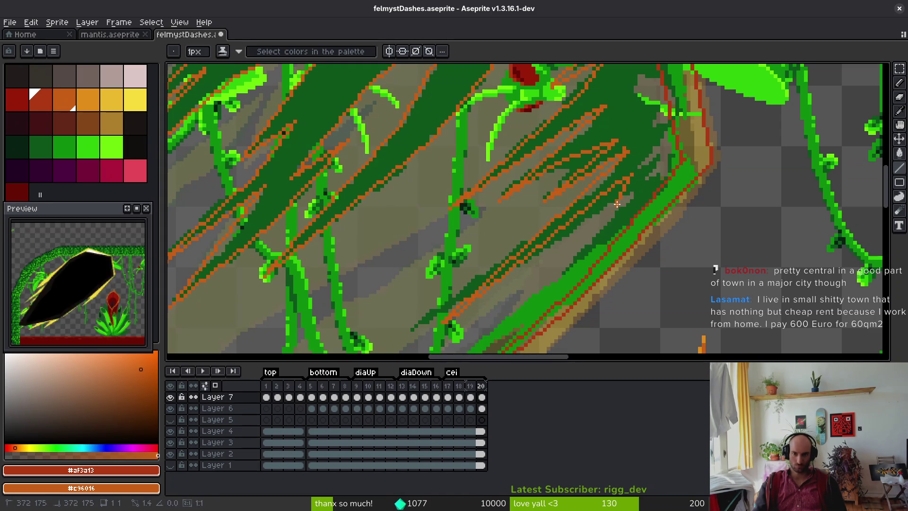
{"action": "left_click", "coordinate": [569, 283], "text": "shift"}
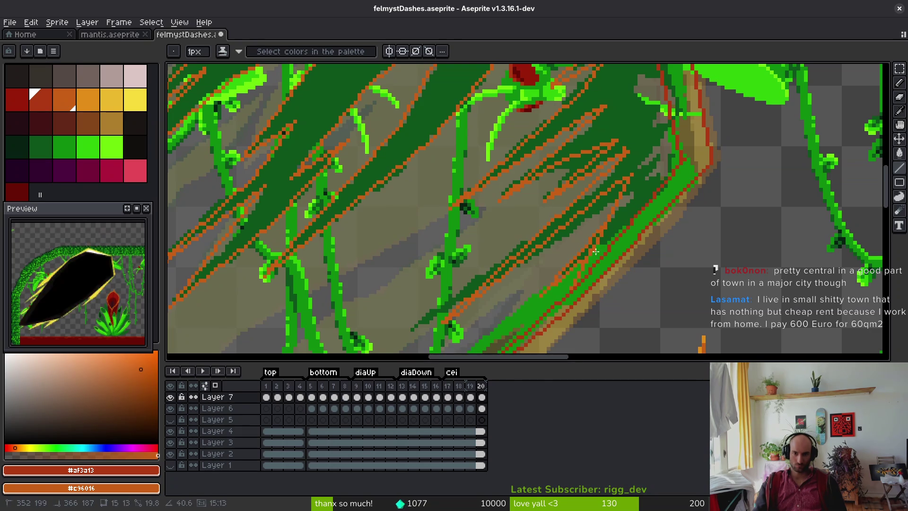
{"action": "left_click_drag", "start_coordinate": [633, 152], "coordinate": [572, 254]}
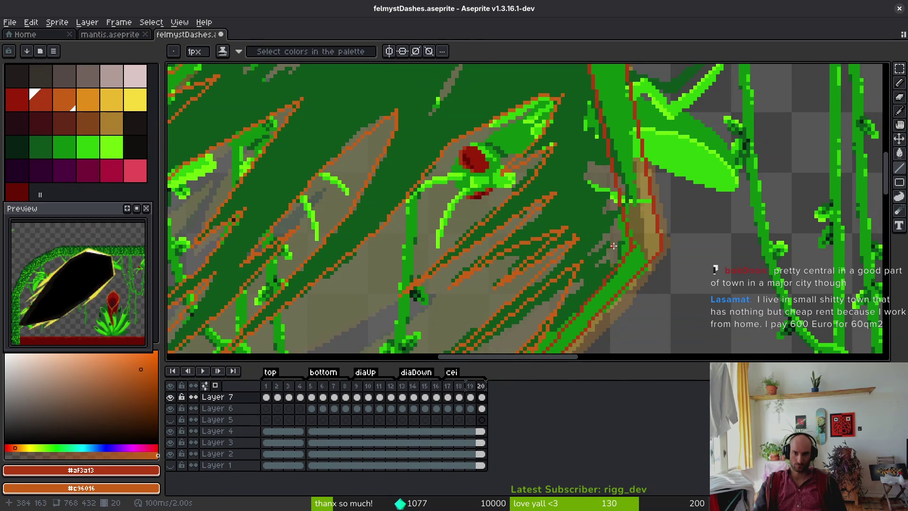
{"action": "left_click_drag", "start_coordinate": [461, 76], "coordinate": [537, 184]}
{"action": "left_click", "coordinate": [494, 227], "text": "shift"}
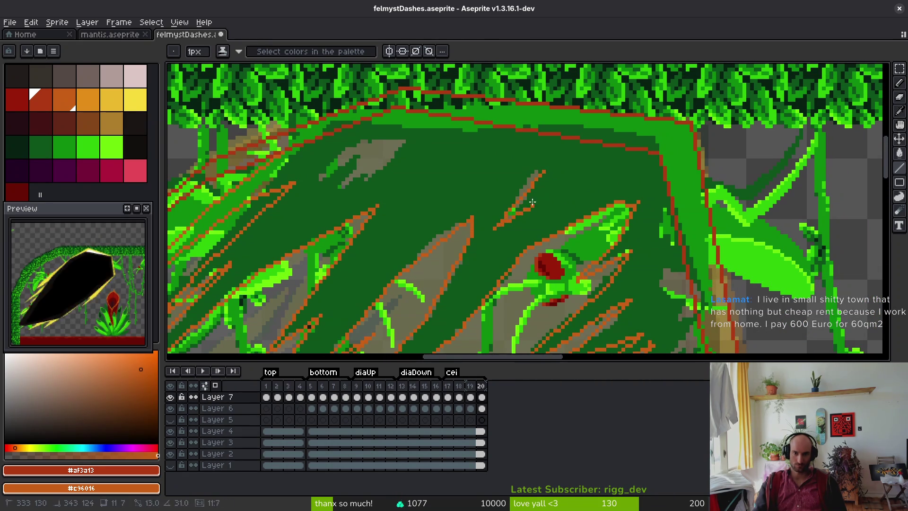
{"action": "left_click", "coordinate": [574, 169], "text": "shift"}
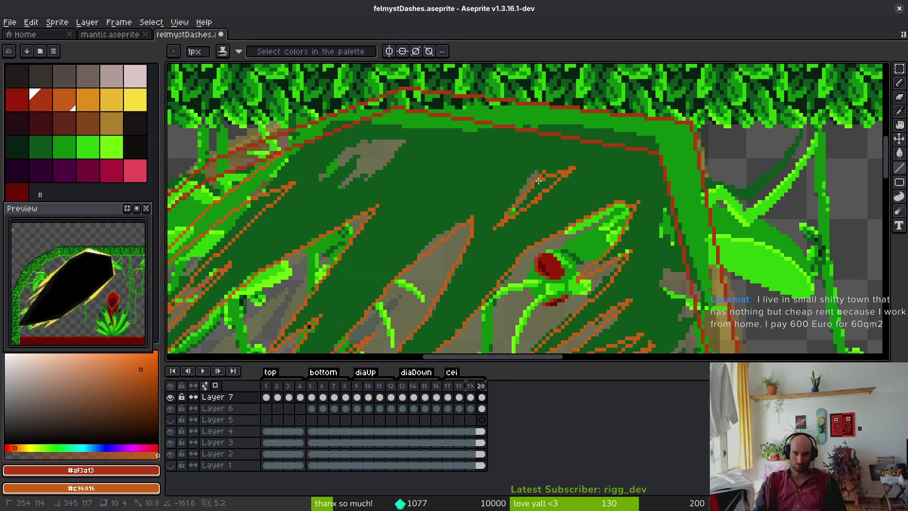
Outline the grey streak shape's upper and lower edges in orange.
{"action": "scroll", "coordinate": [536, 184], "scroll_direction": "up", "scroll_amount": 1}
{"action": "scroll", "coordinate": [463, 172], "scroll_direction": "up", "scroll_amount": 1}
{"action": "left_click", "coordinate": [409, 188]}
{"action": "left_click", "coordinate": [451, 138], "text": "shift"}
{"action": "left_click", "coordinate": [552, 109], "text": "shift"}
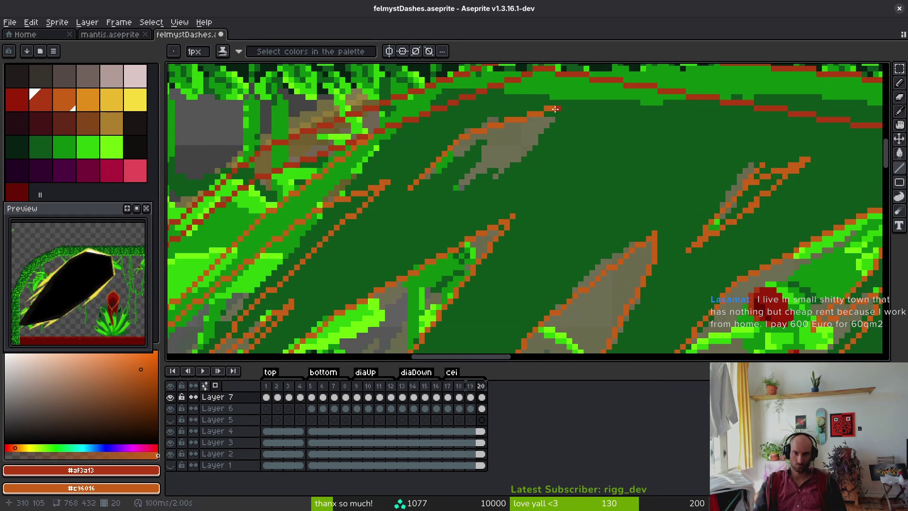
{"action": "left_click", "coordinate": [450, 194], "text": "shift"}
{"action": "left_click", "coordinate": [487, 146], "text": "shift"}
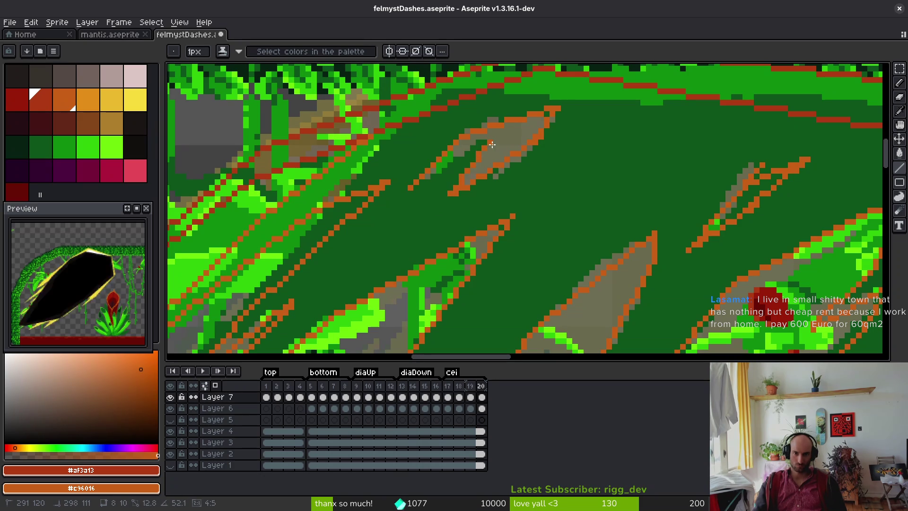
{"action": "left_click", "coordinate": [409, 191], "text": "shift"}
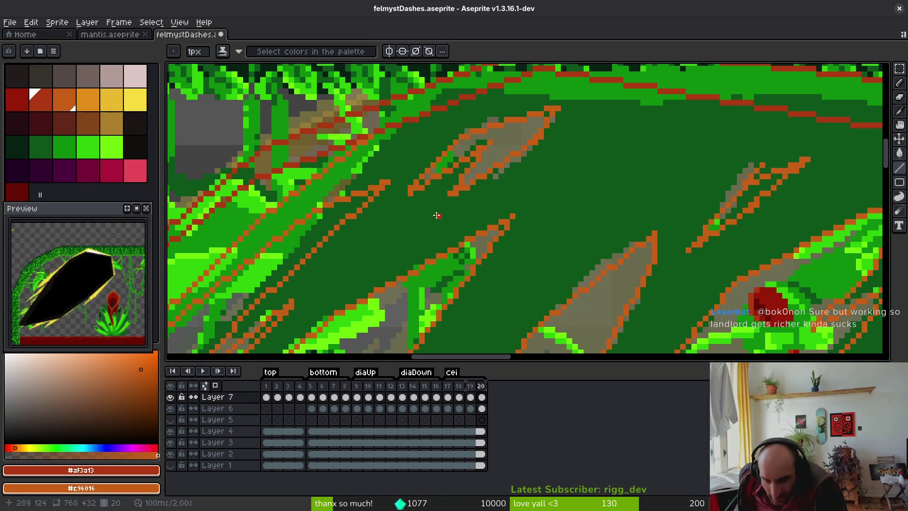
Join the red diagonal stripe into one continuous line, then fill the dark green streak orange.
{"action": "scroll", "coordinate": [436, 215], "scroll_direction": "down", "scroll_amount": 4}
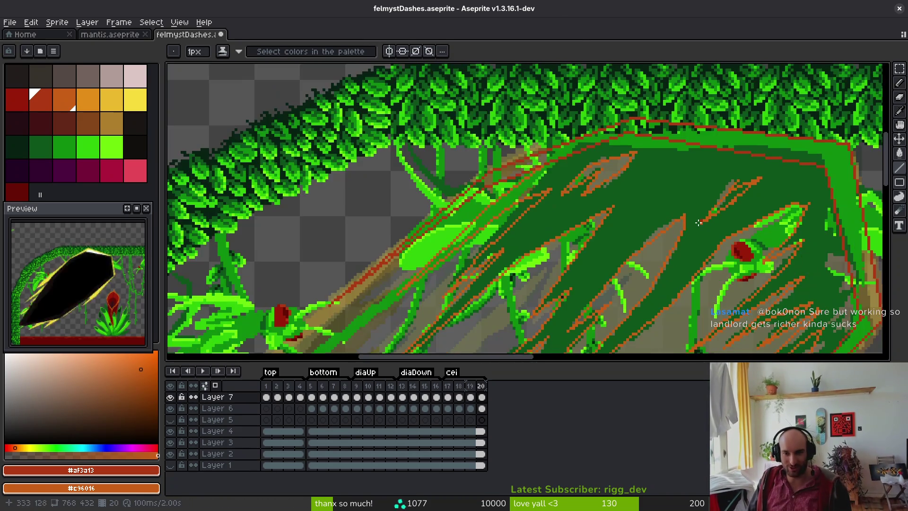
{"action": "scroll", "coordinate": [652, 213], "scroll_direction": "down", "scroll_amount": 3}
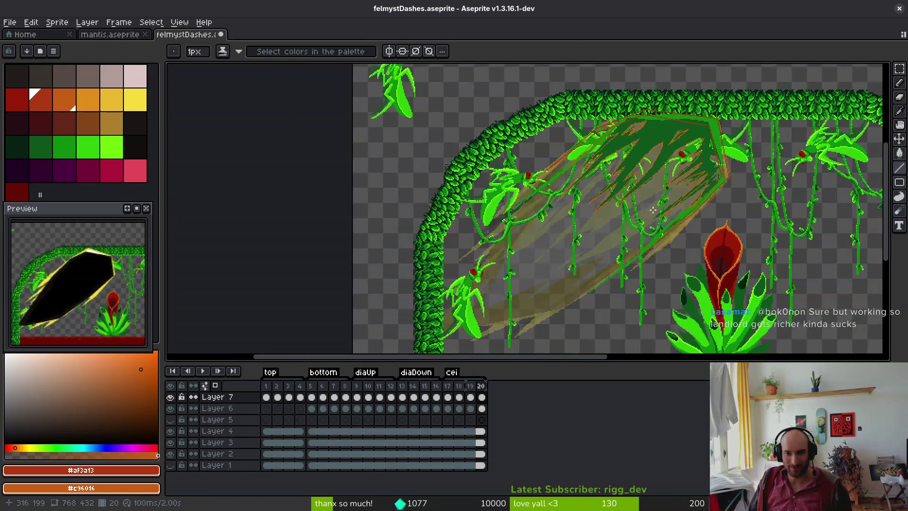
{"action": "scroll", "coordinate": [670, 236], "scroll_direction": "up", "scroll_amount": 3}
{"action": "key", "text": "g"}
{"action": "scroll", "coordinate": [669, 305], "scroll_direction": "up", "scroll_amount": 4}
{"action": "scroll", "coordinate": [654, 318], "scroll_direction": "down", "scroll_amount": 3}
{"action": "key", "text": "b"}
{"action": "mouse_move", "coordinate": [613, 284]}
{"action": "left_mouse_down"}
{"action": "mouse_move", "coordinate": [644, 241]}
{"action": "mouse_move", "coordinate": [704, 194]}
{"action": "left_mouse_up"}
{"action": "scroll", "coordinate": [704, 194], "scroll_direction": "down", "scroll_amount": 5}
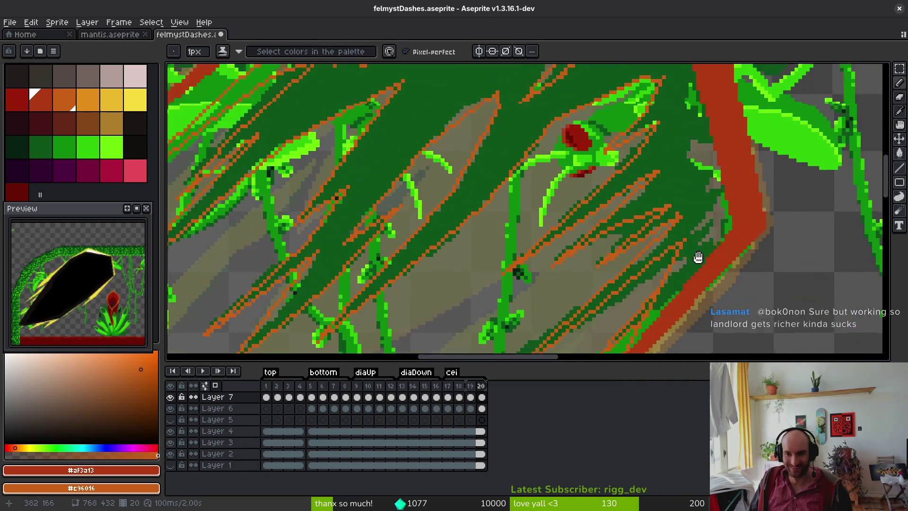
{"action": "scroll", "coordinate": [480, 246], "scroll_direction": "up", "scroll_amount": 2}
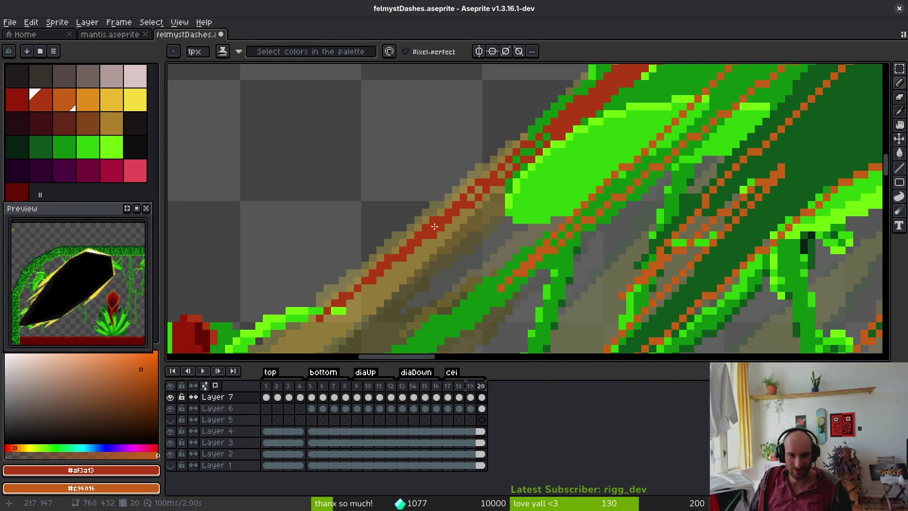
{"action": "mouse_move", "coordinate": [482, 188]}
{"action": "left_mouse_down"}
{"action": "mouse_move", "coordinate": [549, 137]}
{"action": "mouse_move", "coordinate": [752, 242]}
{"action": "left_mouse_up"}
{"action": "key", "text": "g"}
{"action": "left_click", "coordinate": [752, 242]}
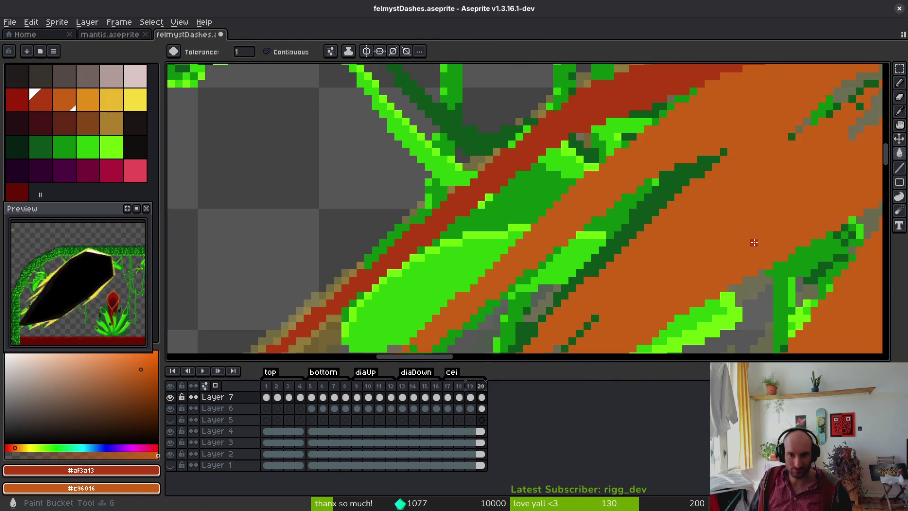
Pan and zoom along the diagonal orange dash to locate its checkered gaps.
{"action": "mouse_move", "coordinate": [647, 313]}
{"action": "left_mouse_down"}
{"action": "mouse_move", "coordinate": [649, 256]}
{"action": "mouse_move", "coordinate": [416, 142]}
{"action": "left_mouse_up"}
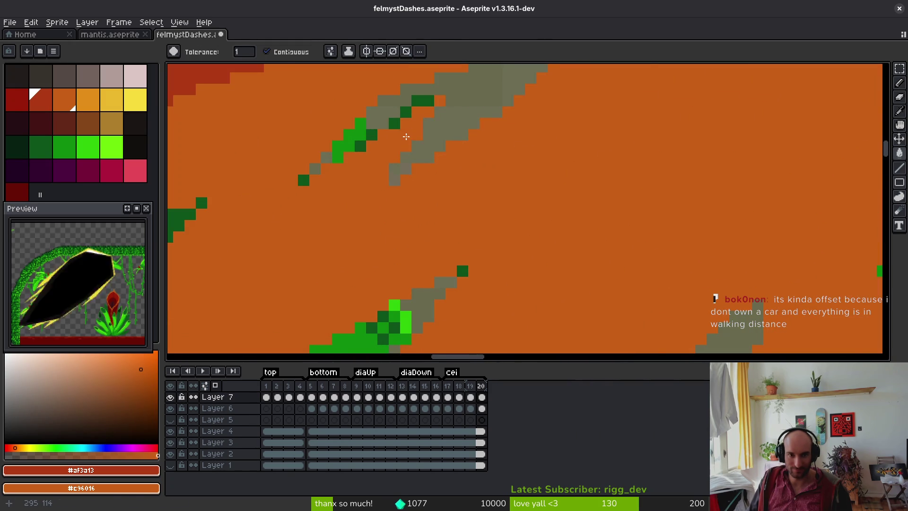
{"action": "scroll", "coordinate": [411, 139], "scroll_direction": "down", "scroll_amount": 2}
{"action": "left_click_drag", "start_coordinate": [521, 204], "coordinate": [634, 156]}
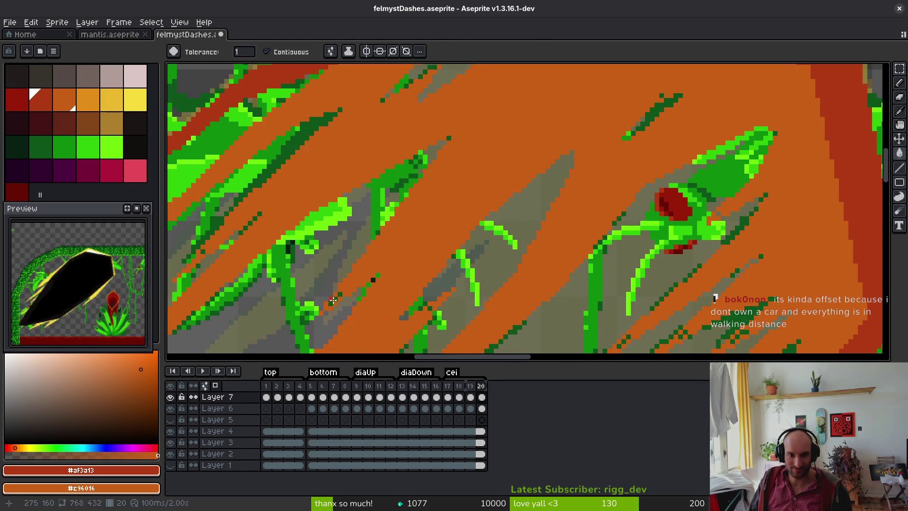
{"action": "key", "text": "b"}
{"action": "scroll", "coordinate": [330, 301], "scroll_direction": "up", "scroll_amount": 2}
{"action": "scroll", "coordinate": [392, 260], "scroll_direction": "down", "scroll_amount": 2}
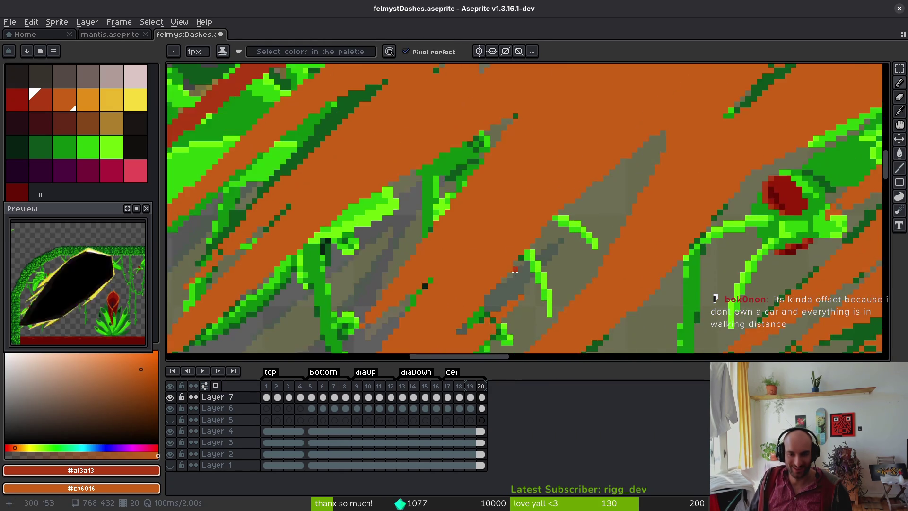
{"action": "scroll", "coordinate": [534, 203], "scroll_direction": "up", "scroll_amount": 2}
{"action": "scroll", "coordinate": [669, 213], "scroll_direction": "down", "scroll_amount": 3}
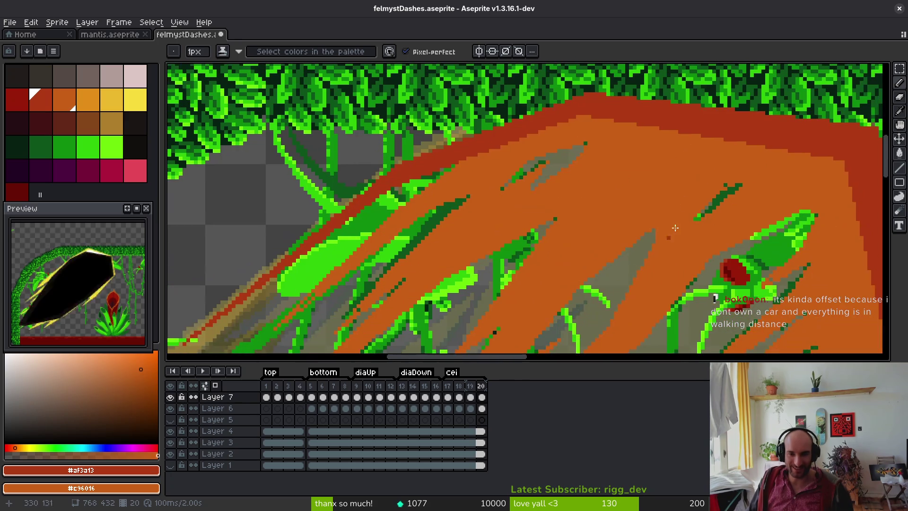
{"action": "scroll", "coordinate": [711, 213], "scroll_direction": "up", "scroll_amount": 1}
{"action": "scroll", "coordinate": [676, 243], "scroll_direction": "up", "scroll_amount": 1}
{"action": "scroll", "coordinate": [662, 238], "scroll_direction": "down", "scroll_amount": 1}
{"action": "scroll", "coordinate": [634, 231], "scroll_direction": "up", "scroll_amount": 1}
{"action": "scroll", "coordinate": [634, 231], "scroll_direction": "down", "scroll_amount": 2}
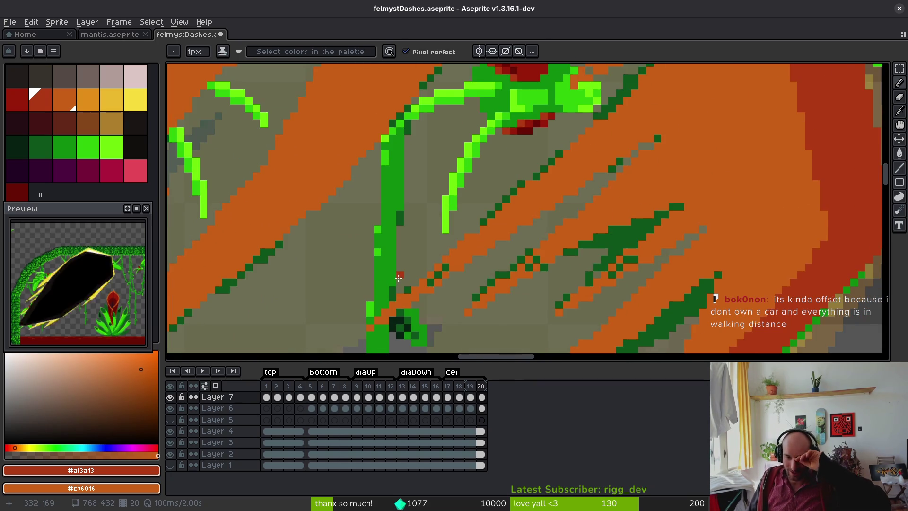
{"action": "scroll", "coordinate": [454, 280], "scroll_direction": "up", "scroll_amount": 2}
{"action": "scroll", "coordinate": [615, 250], "scroll_direction": "right", "scroll_amount": 2}
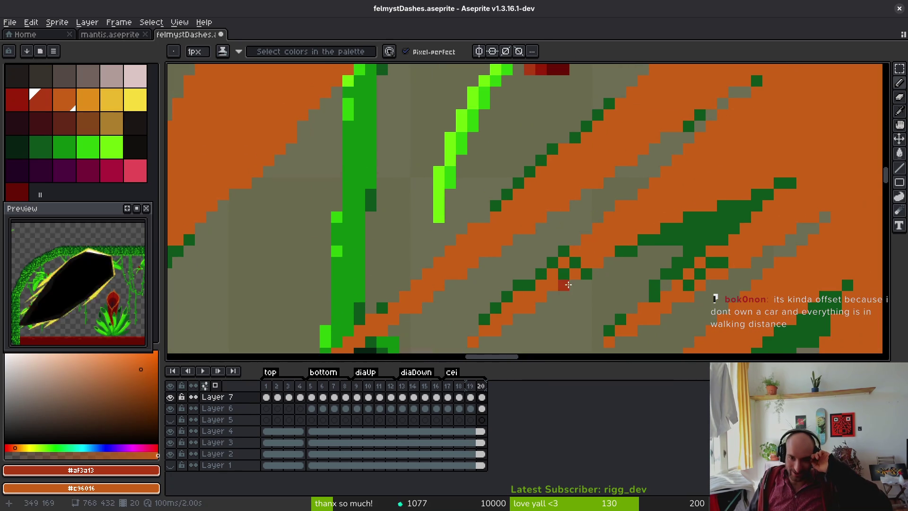
{"action": "scroll", "coordinate": [579, 237], "scroll_direction": "right", "scroll_amount": 3}
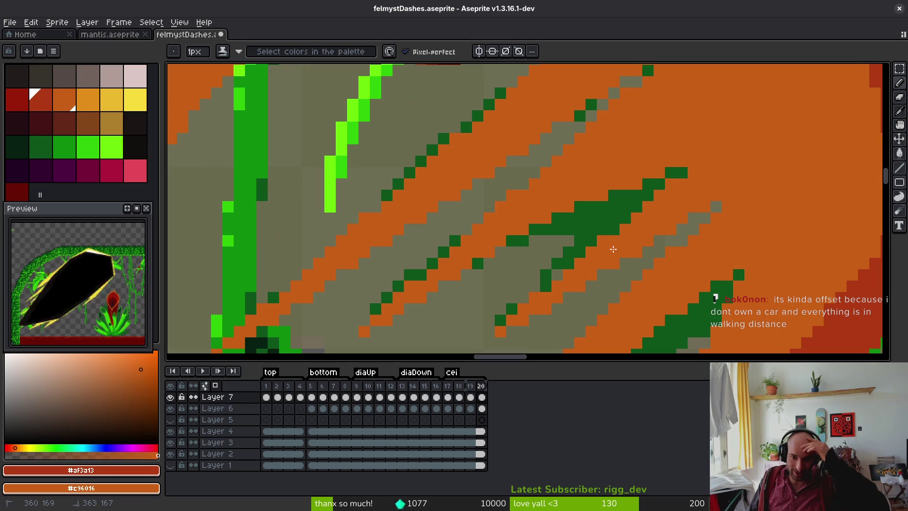
{"action": "scroll", "coordinate": [699, 255], "scroll_direction": "down", "scroll_amount": 2}
{"action": "scroll", "coordinate": [699, 255], "scroll_direction": "up", "scroll_amount": 1}
{"action": "scroll", "coordinate": [676, 251], "scroll_direction": "up", "scroll_amount": 1}
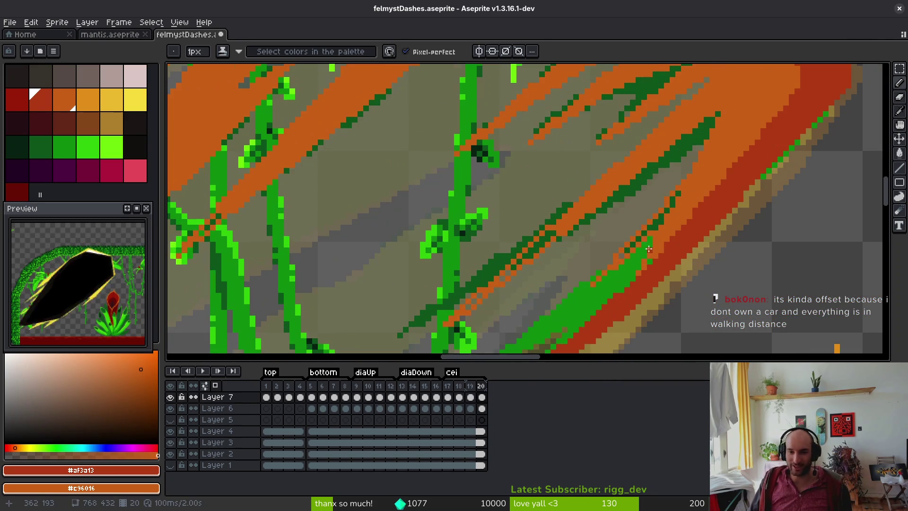
{"action": "key", "text": "g"}
{"action": "scroll", "coordinate": [646, 245], "scroll_direction": "up", "scroll_amount": 1}
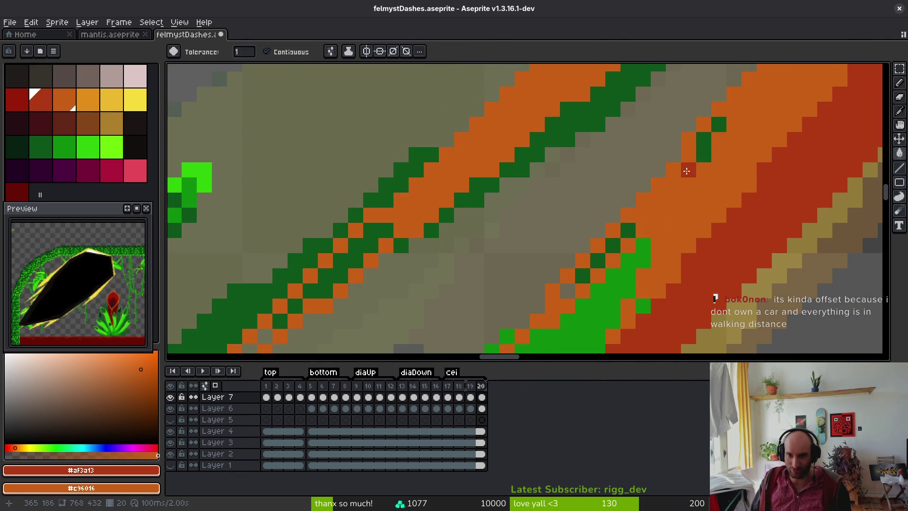
{"action": "key", "text": "b"}
Paint the dark-green diagonal pixels and transparent streak gaps solid orange, then save the sprite.
{"action": "left_click_drag", "start_coordinate": [568, 291], "coordinate": [628, 230]}
{"action": "key", "text": "g"}
{"action": "left_click", "coordinate": [327, 284]}
{"action": "left_click_drag", "start_coordinate": [283, 312], "coordinate": [539, 137]}
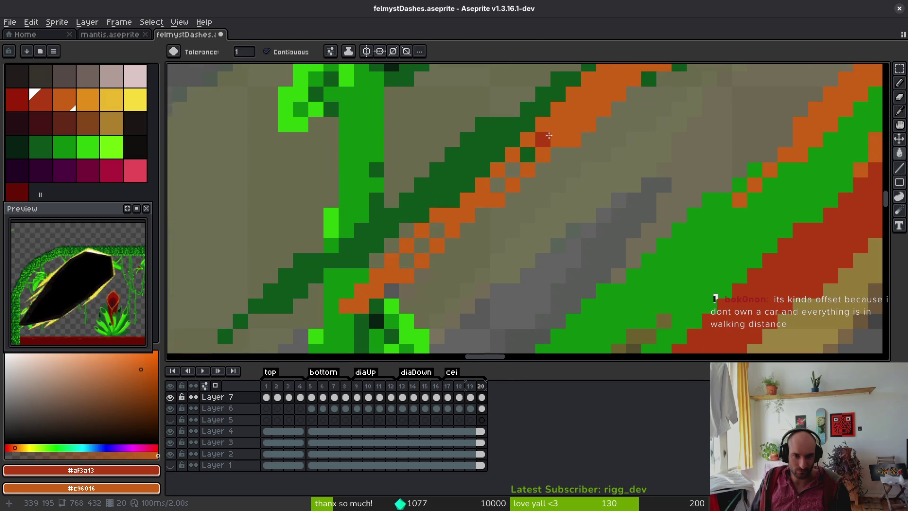
{"action": "key", "text": "b"}
{"action": "left_click", "coordinate": [513, 170]}
{"action": "left_click", "coordinate": [528, 154]}
{"action": "key", "text": "ctrl+s"}
Paint the last checkered stretch of the diagonal streak solid orange.
{"action": "scroll", "coordinate": [573, 184], "scroll_direction": "down", "scroll_amount": 1}
{"action": "scroll", "coordinate": [586, 269], "scroll_direction": "down", "scroll_amount": 3}
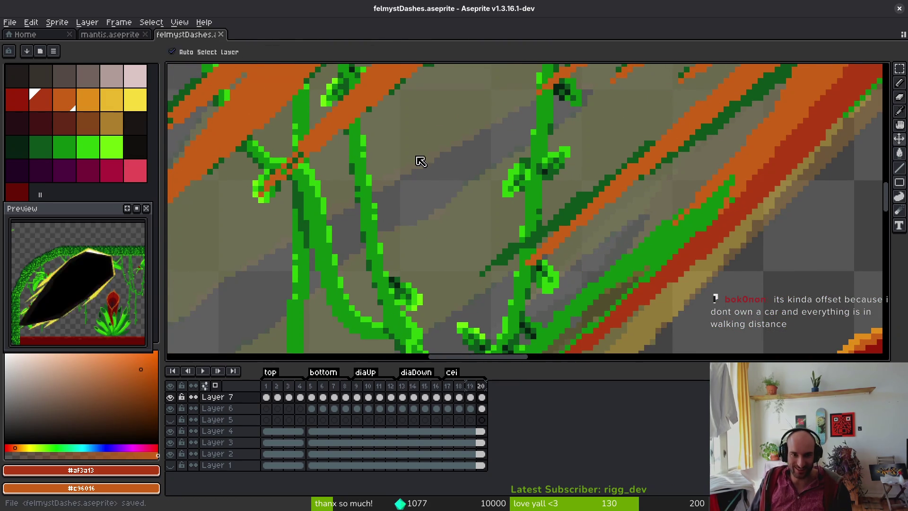
{"action": "scroll", "coordinate": [366, 248], "scroll_direction": "up", "scroll_amount": 4}
{"action": "scroll", "coordinate": [366, 248], "scroll_direction": "down", "scroll_amount": 2}
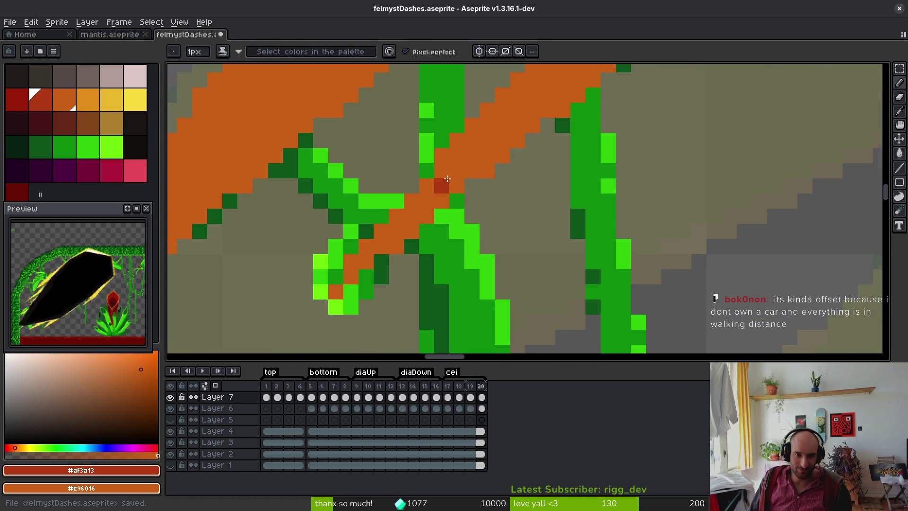
{"action": "scroll", "coordinate": [260, 248], "scroll_direction": "down", "scroll_amount": 2}
{"action": "scroll", "coordinate": [260, 248], "scroll_direction": "up", "scroll_amount": 4}
{"action": "scroll", "coordinate": [490, 254], "scroll_direction": "down", "scroll_amount": 2}
{"action": "scroll", "coordinate": [490, 254], "scroll_direction": "up", "scroll_amount": 2}
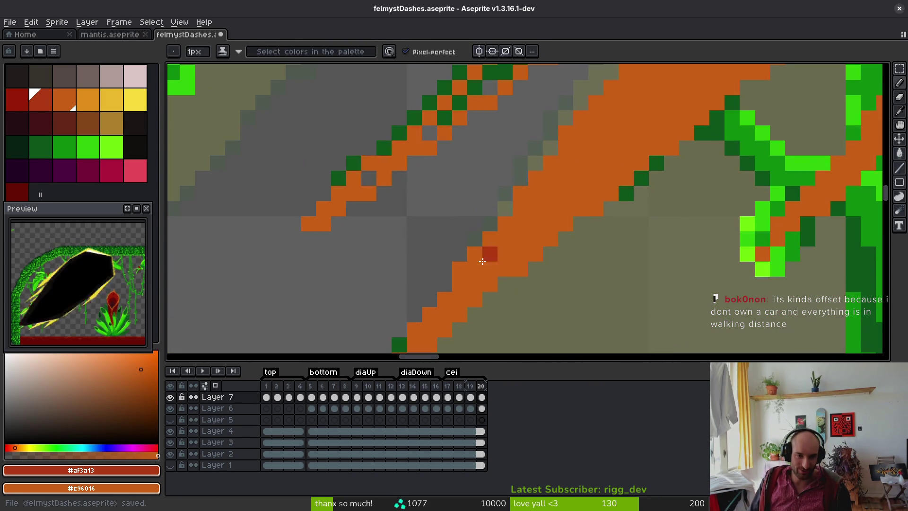
{"action": "scroll", "coordinate": [472, 273], "scroll_direction": "down", "scroll_amount": 2}
{"action": "scroll", "coordinate": [471, 273], "scroll_direction": "up", "scroll_amount": 2}
{"action": "left_click_drag", "start_coordinate": [433, 253], "coordinate": [523, 162]}
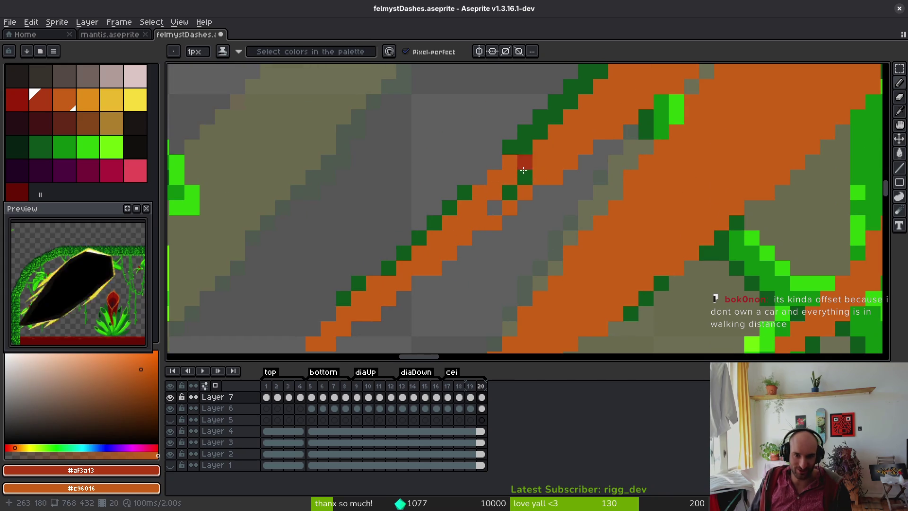
{"action": "scroll", "coordinate": [618, 208], "scroll_direction": "down", "scroll_amount": 2}
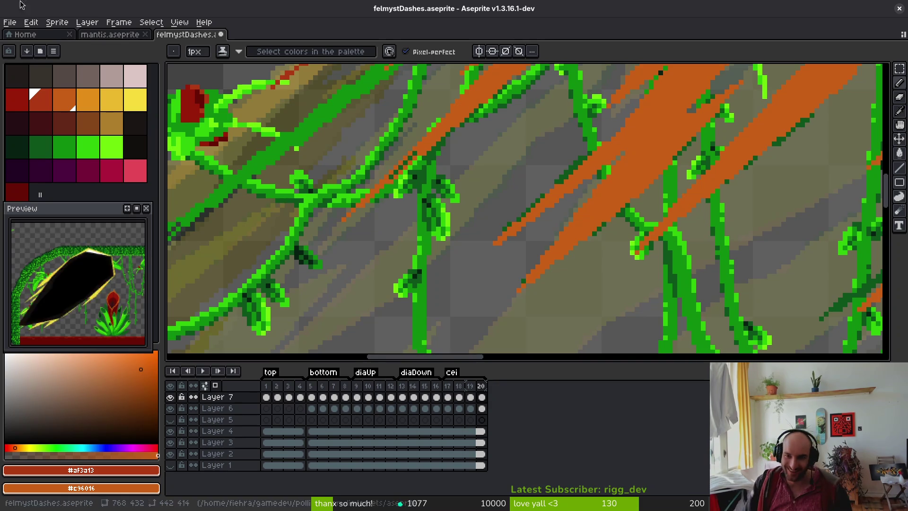
Turn off Layer 6's visibility to remove the olive wash, then save felmystDashes.aseprite.
{"action": "scroll", "coordinate": [625, 163], "scroll_direction": "down", "scroll_amount": 2}
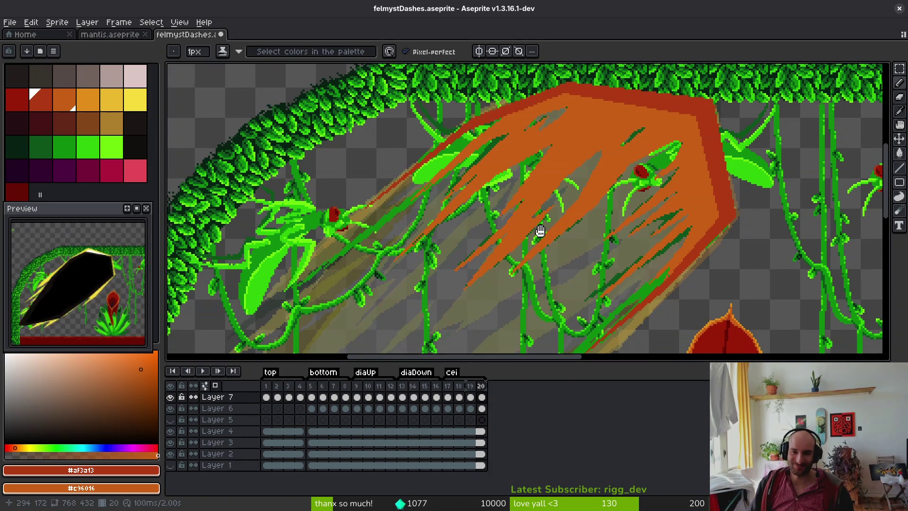
{"action": "scroll", "coordinate": [551, 229], "scroll_direction": "down", "scroll_amount": 2}
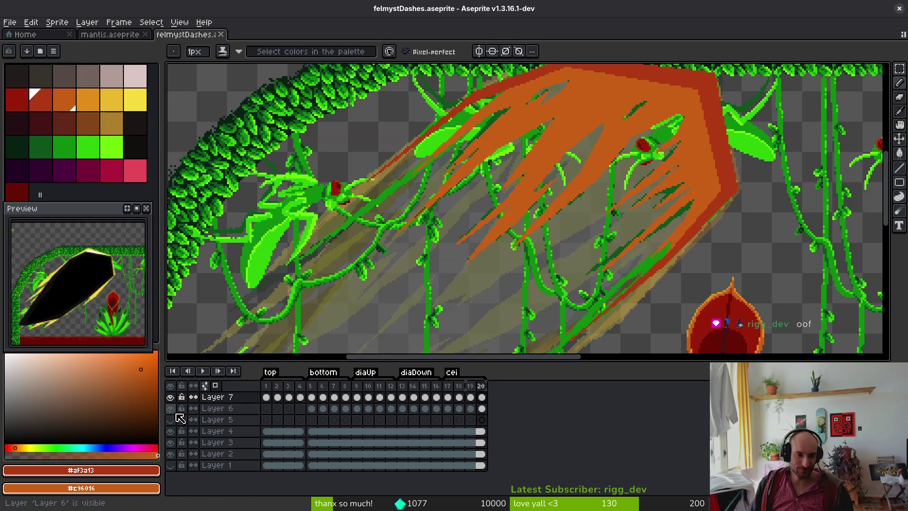
{"action": "left_click", "coordinate": [170, 408]}
{"action": "key", "text": "ctrl+s"}
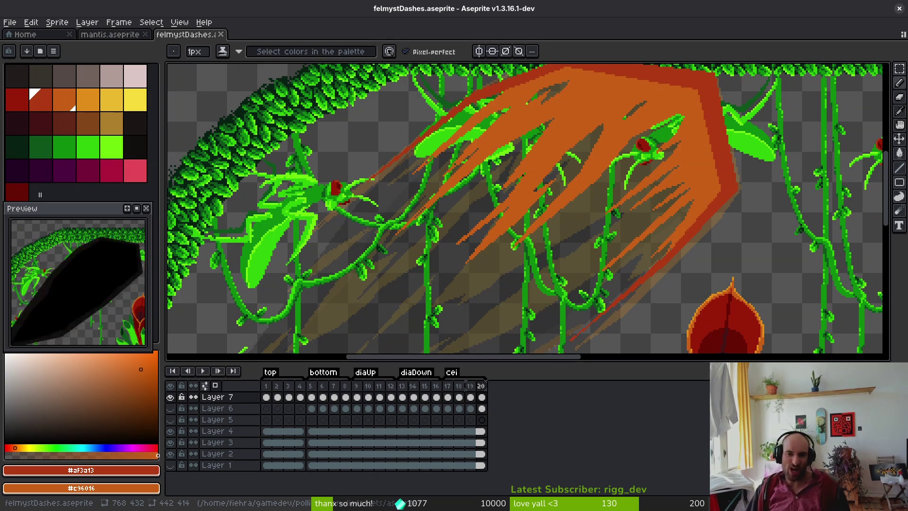
Zoom into the orange streak, pan over the green vine area, and save felmystDashes.aseprite.
{"action": "scroll", "coordinate": [382, 221], "scroll_direction": "up", "scroll_amount": 3}
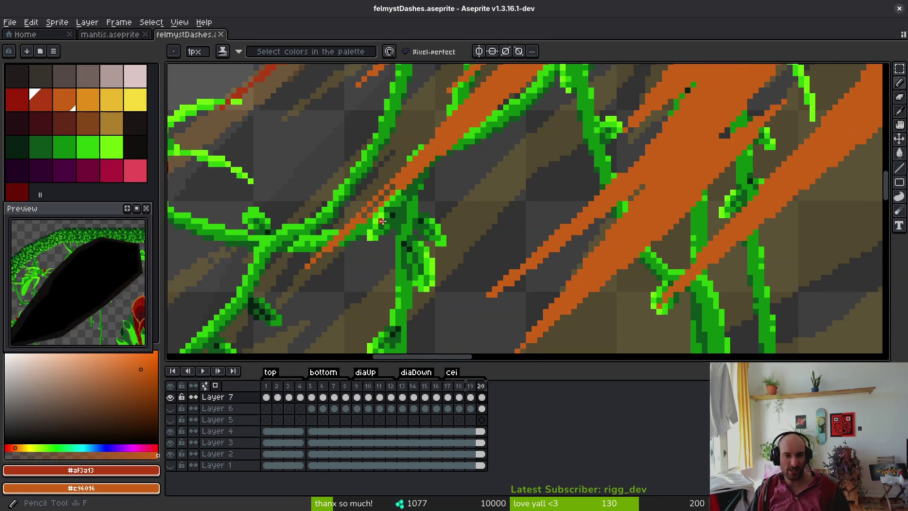
{"action": "scroll", "coordinate": [382, 220], "scroll_direction": "up", "scroll_amount": 3}
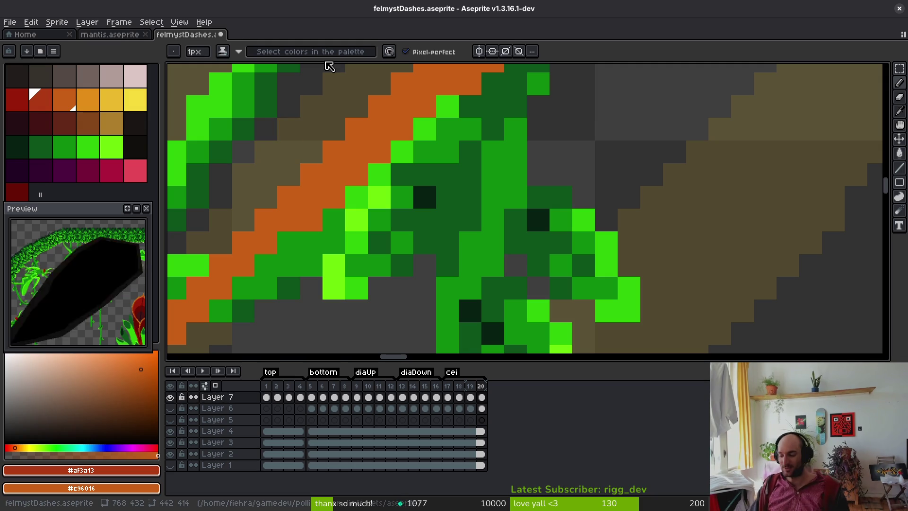
{"action": "scroll", "coordinate": [460, 215], "scroll_direction": "down", "scroll_amount": 2}
{"action": "scroll", "coordinate": [460, 215], "scroll_direction": "up", "scroll_amount": 3}
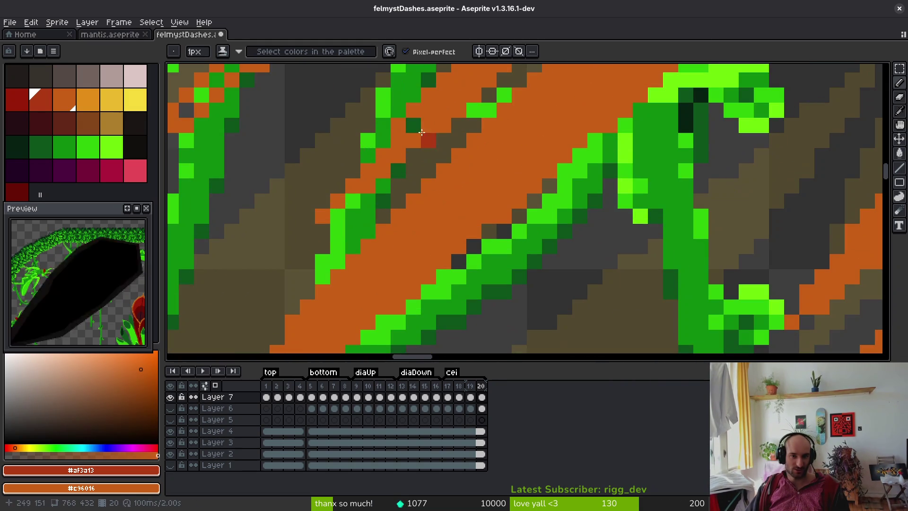
{"action": "left_click_drag", "start_coordinate": [187, 111], "coordinate": [450, 212]}
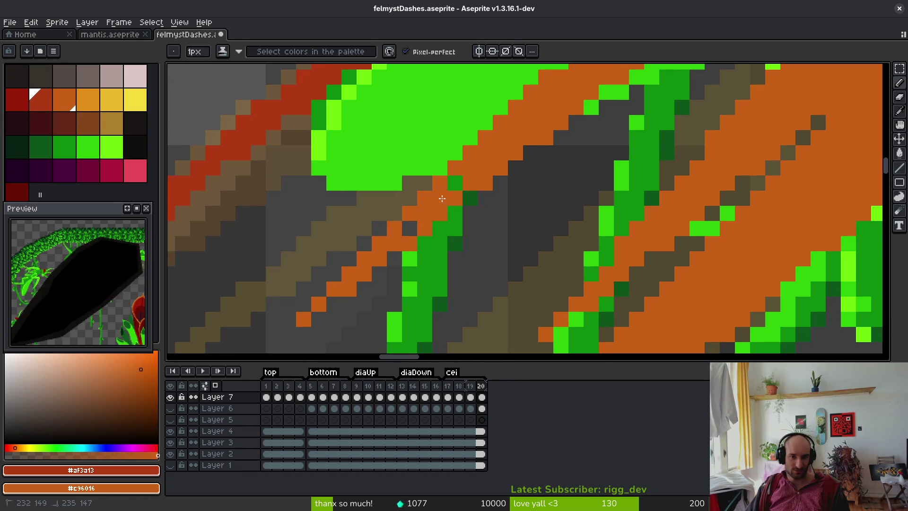
{"action": "scroll", "coordinate": [555, 235], "scroll_direction": "down", "scroll_amount": 3}
{"action": "key", "text": "ctrl+s"}
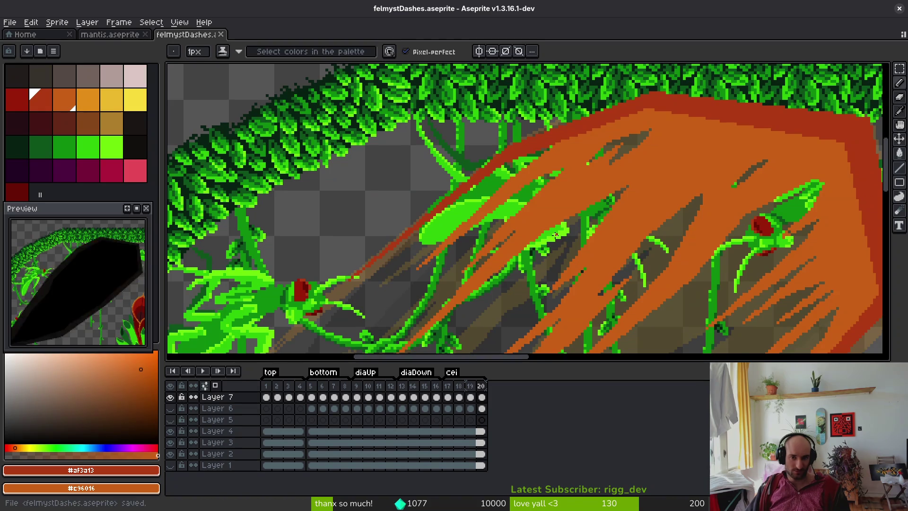
{"action": "scroll", "coordinate": [556, 235], "scroll_direction": "down", "scroll_amount": 3}
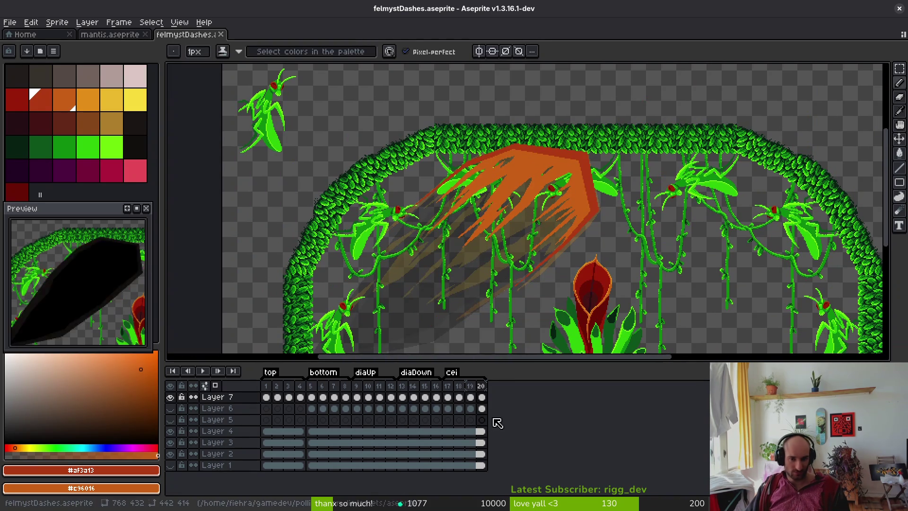
Select frames 1 to 8 across all layers in the timeline.
{"action": "key", "text": "i"}
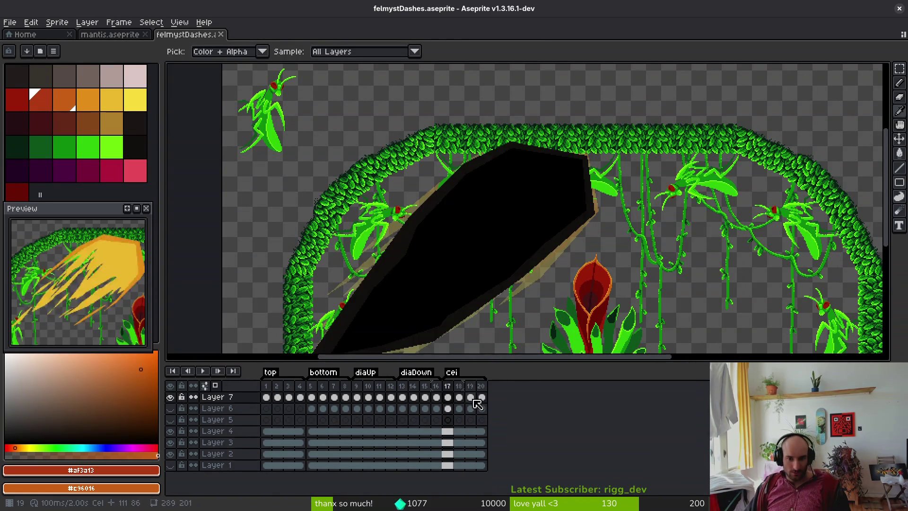
{"action": "left_click_drag", "start_coordinate": [265, 385], "coordinate": [346, 386]}
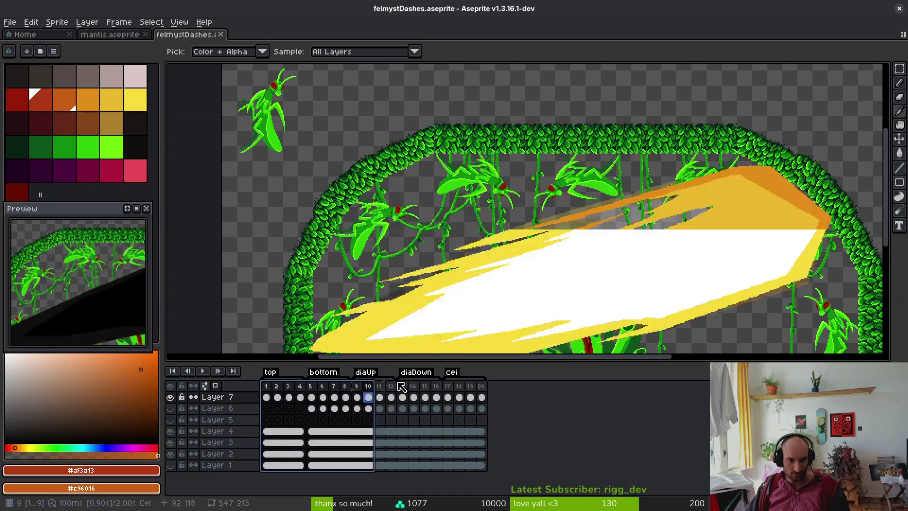
{"action": "key", "text": "ctrl+e"}
{"action": "key", "text": "Escape"}
{"action": "key", "text": "b"}
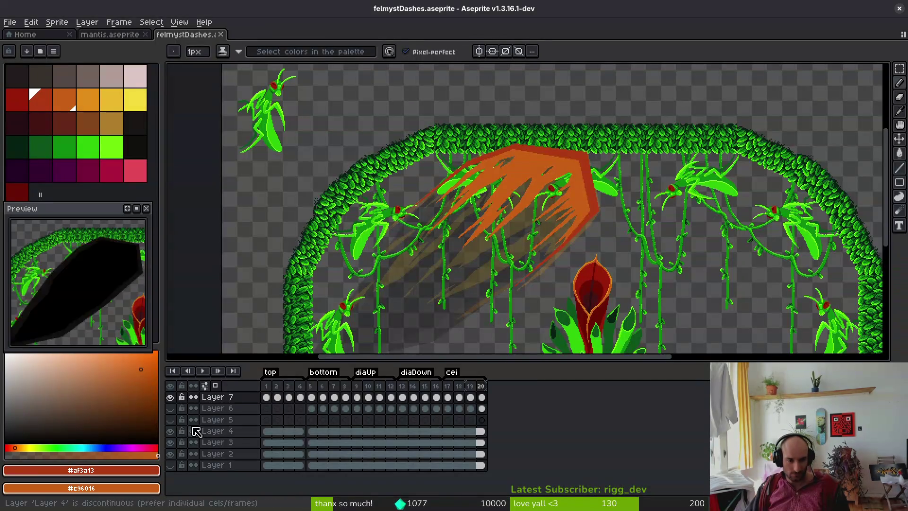
Hide background Layers 4, 3 and 2, then bring up the Export Sprite Sheet dialog.
{"action": "left_click", "coordinate": [170, 430]}
{"action": "left_click", "coordinate": [170, 442]}
{"action": "left_click", "coordinate": [170, 454]}
{"action": "scroll", "coordinate": [440, 266], "scroll_direction": "down", "scroll_amount": 3}
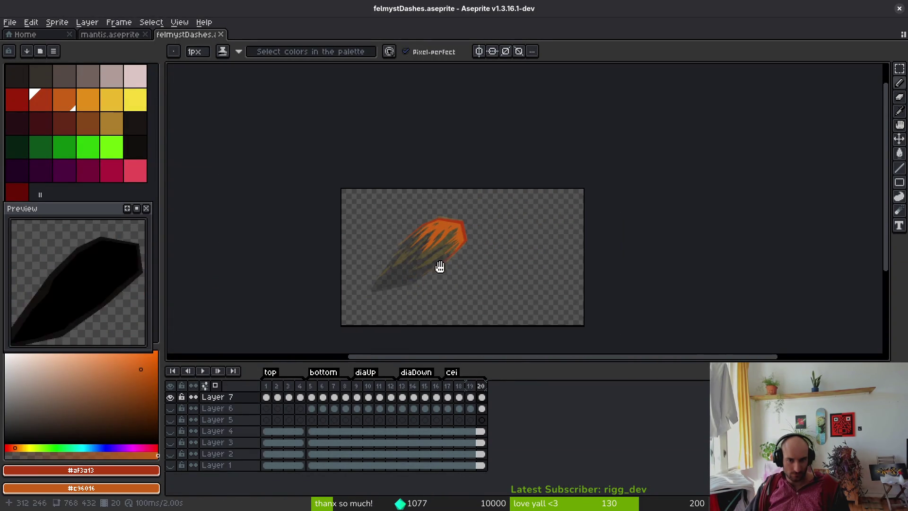
{"action": "key", "text": "ctrl+e"}
{"action": "scroll", "coordinate": [520, 236], "scroll_direction": "down", "scroll_amount": 4}
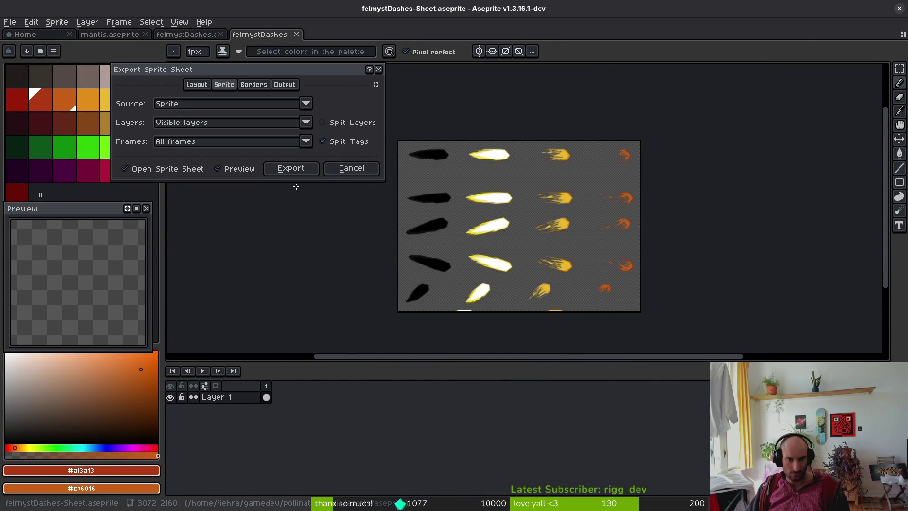
Accept the sprite sheet layout and bring up the output file browser.
{"action": "left_click", "coordinate": [290, 169]}
{"action": "key", "text": "ctrl+alt+shift+s"}
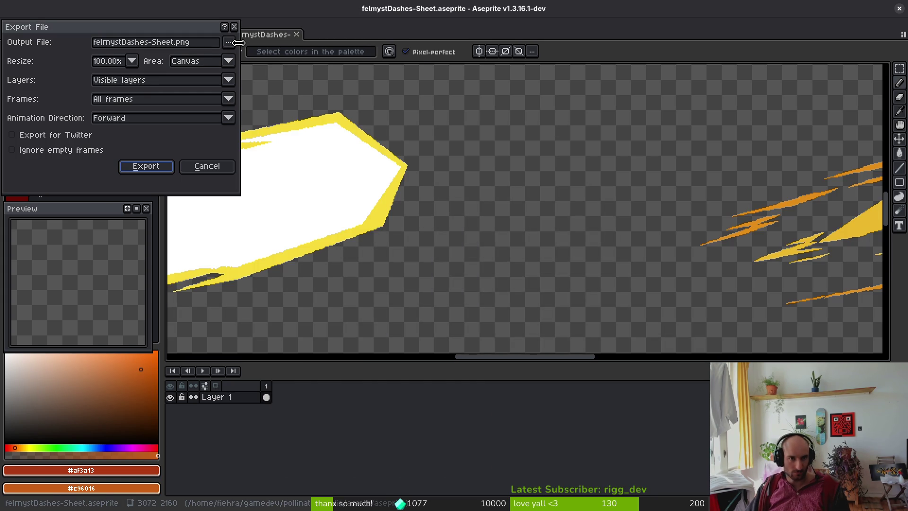
{"action": "left_click", "coordinate": [228, 42]}
{"action": "left_click", "coordinate": [239, 60]}
Set the output to assets/art/vfx/felmystDashesSheet.png, allow overwriting, and run the export.
{"action": "left_click", "coordinate": [143, 91]}
{"action": "double_click", "coordinate": [142, 137]}
{"action": "double_click", "coordinate": [405, 218]}
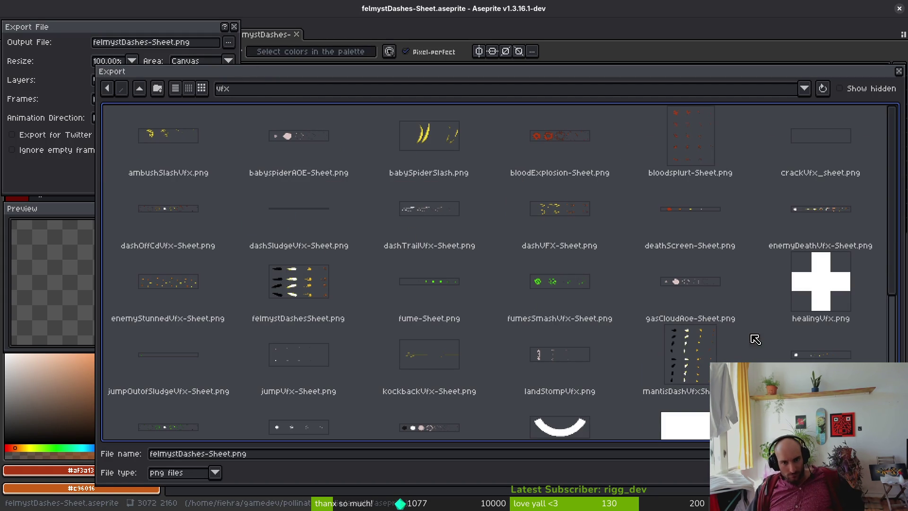
{"action": "scroll", "coordinate": [677, 368], "scroll_direction": "down", "scroll_amount": 1}
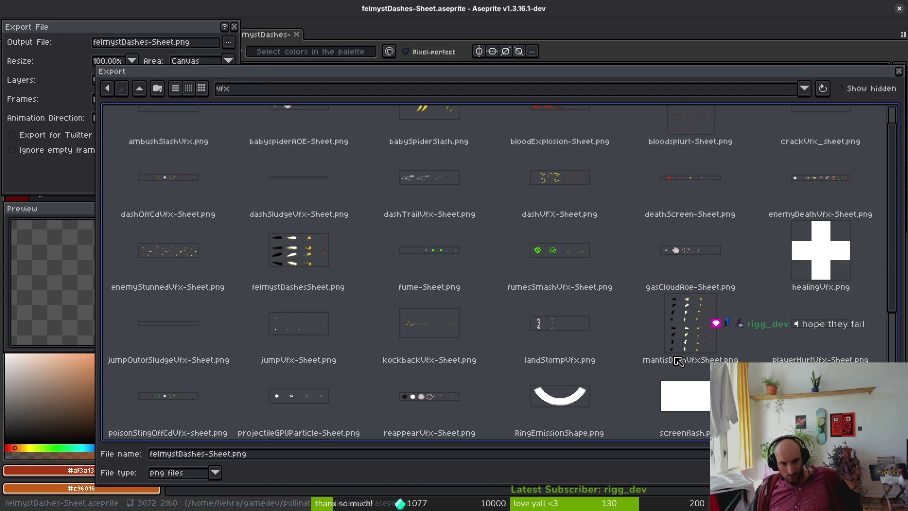
{"action": "left_click", "coordinate": [313, 258]}
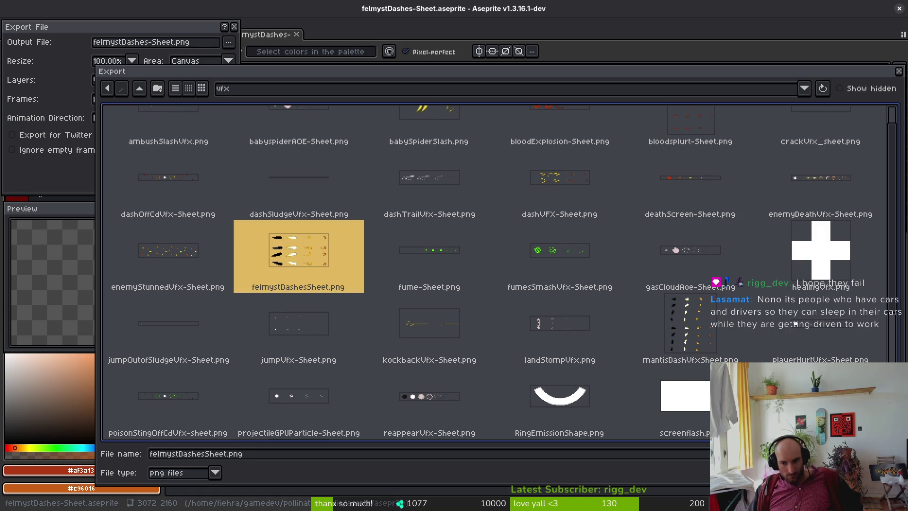
{"action": "key", "text": "Return"}
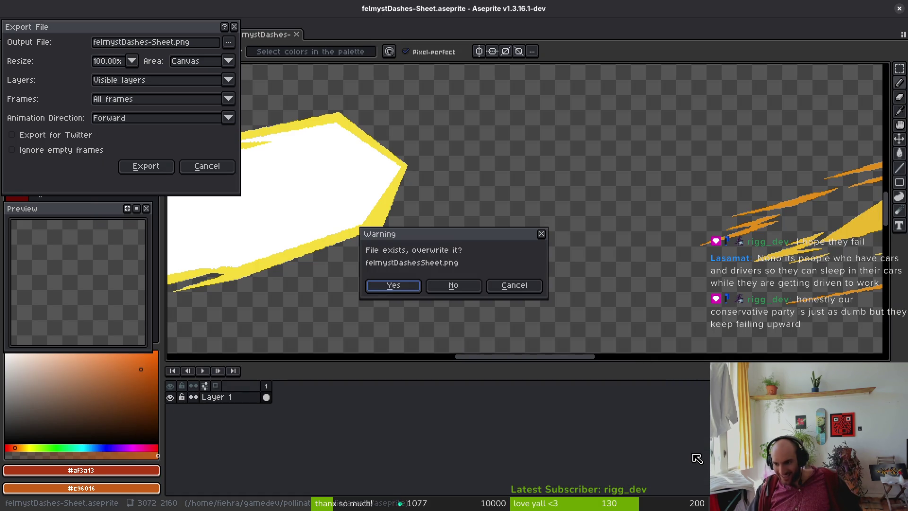
{"action": "left_click", "coordinate": [392, 286]}
{"action": "left_click", "coordinate": [144, 166]}
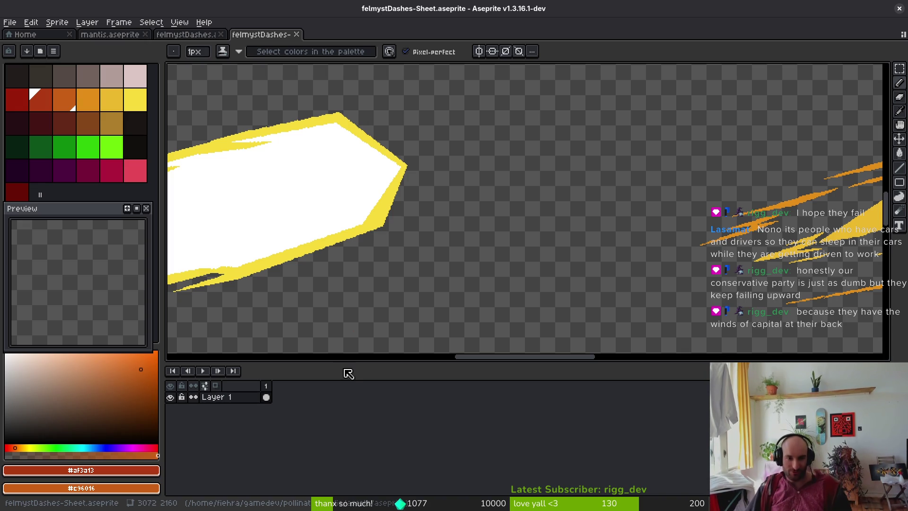
Pan and zoom over the exported dash frames, then open Save As for felmystDashes-Sheet.aseprite.
{"action": "left_click_drag", "start_coordinate": [774, 245], "coordinate": [605, 258]}
{"action": "scroll", "coordinate": [606, 258], "scroll_direction": "down", "scroll_amount": 3}
{"action": "scroll", "coordinate": [638, 265], "scroll_direction": "up", "scroll_amount": 6}
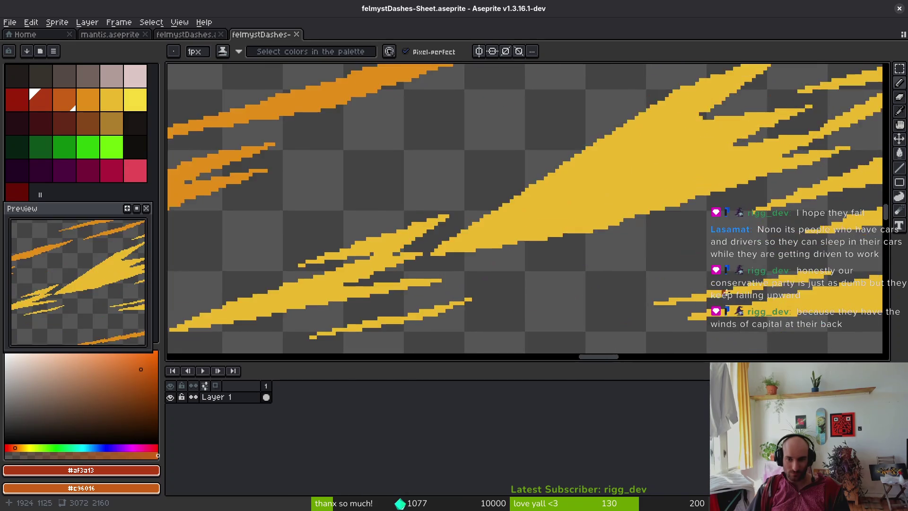
{"action": "scroll", "coordinate": [634, 254], "scroll_direction": "down", "scroll_amount": 5}
{"action": "scroll", "coordinate": [523, 263], "scroll_direction": "up", "scroll_amount": 3}
{"action": "scroll", "coordinate": [578, 235], "scroll_direction": "up", "scroll_amount": 2}
{"action": "scroll", "coordinate": [475, 288], "scroll_direction": "down", "scroll_amount": 3}
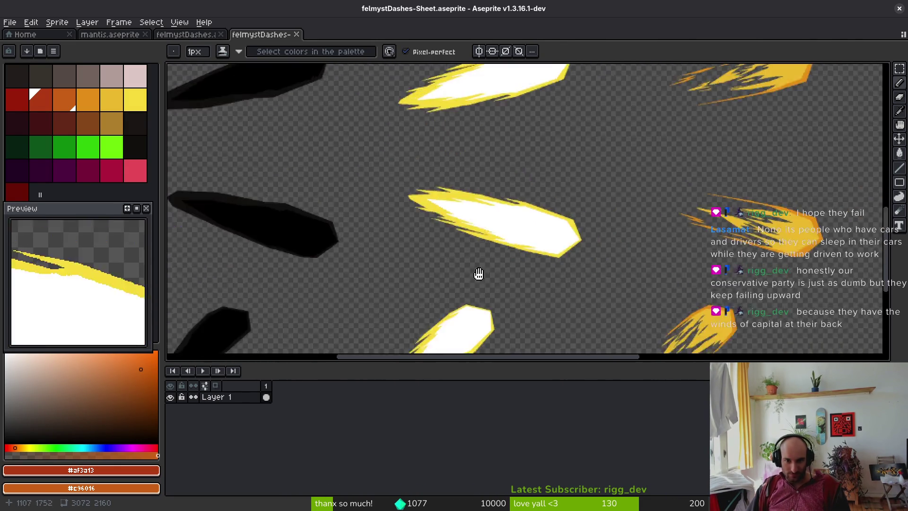
{"action": "scroll", "coordinate": [474, 239], "scroll_direction": "up", "scroll_amount": 3}
{"action": "scroll", "coordinate": [494, 172], "scroll_direction": "down", "scroll_amount": 3}
{"action": "scroll", "coordinate": [493, 172], "scroll_direction": "up", "scroll_amount": 5}
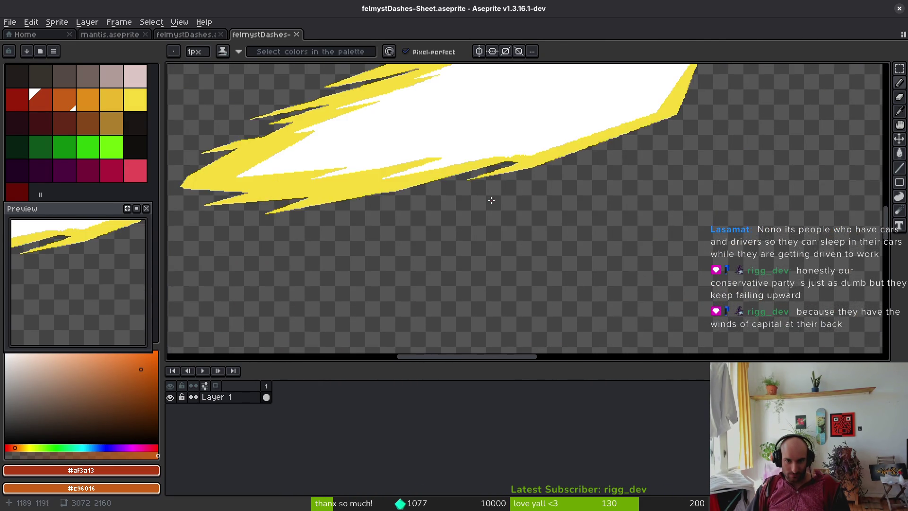
{"action": "scroll", "coordinate": [475, 210], "scroll_direction": "down", "scroll_amount": 3}
{"action": "key", "text": "ctrl+shift+s"}
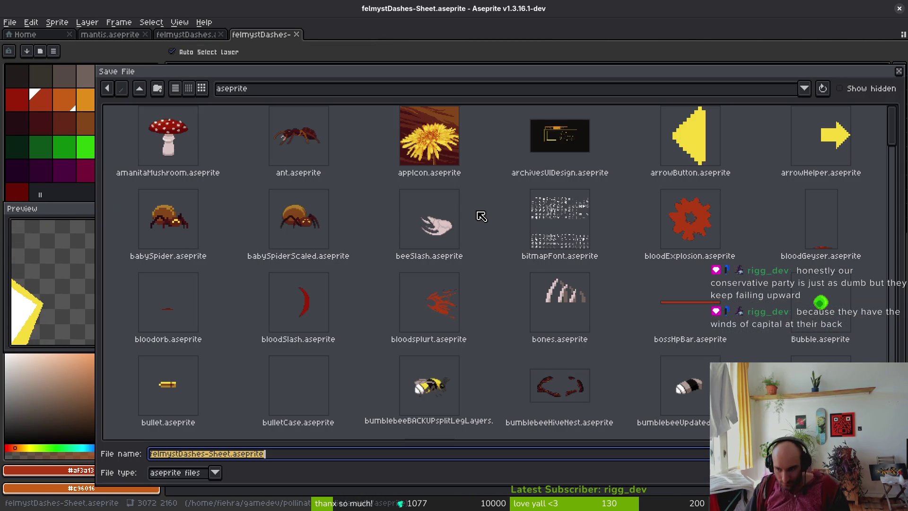
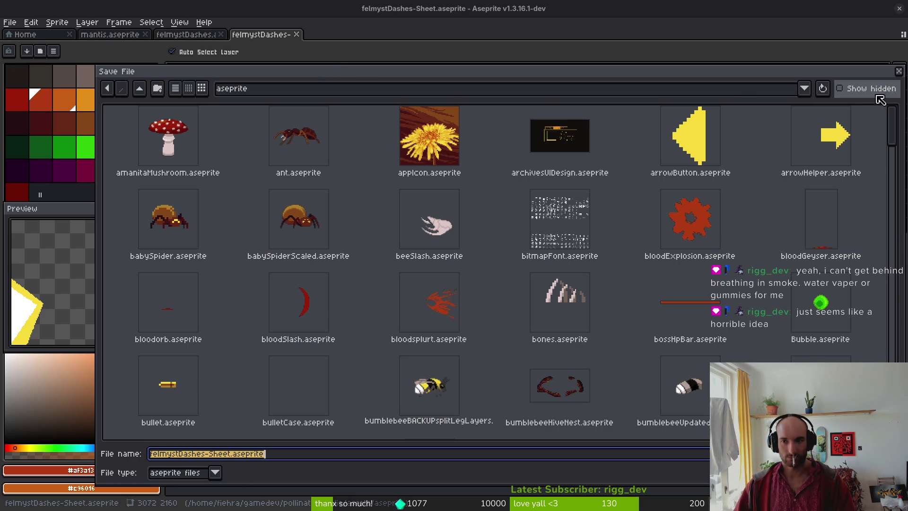
In the Save File dialog, go up to assets, select art, and cancel without saving.
{"action": "scroll", "coordinate": [585, 264], "scroll_direction": "down", "scroll_amount": 2}
{"action": "scroll", "coordinate": [585, 265], "scroll_direction": "down", "scroll_amount": 2}
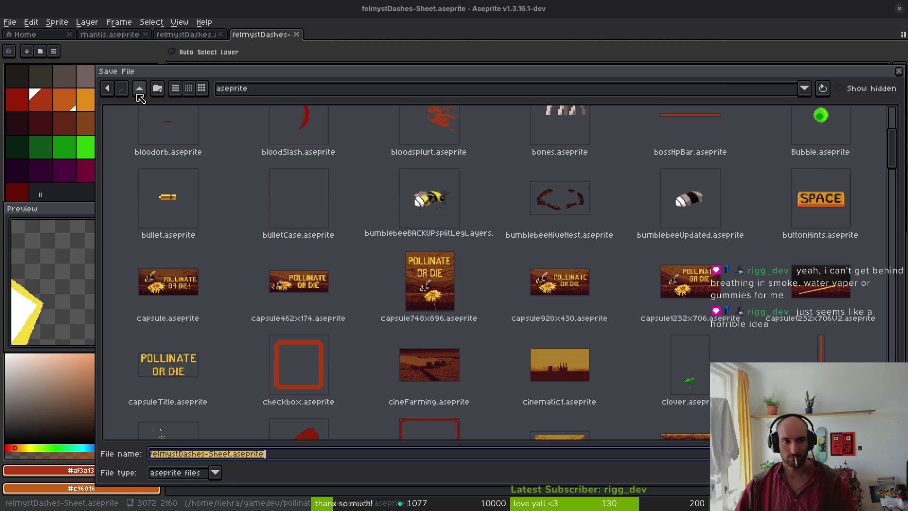
{"action": "left_click", "coordinate": [140, 90]}
{"action": "left_click", "coordinate": [137, 124]}
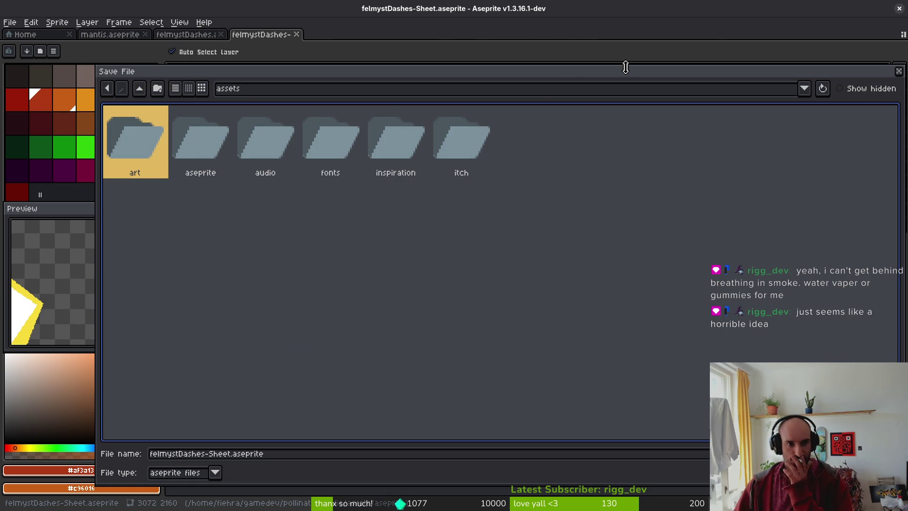
{"action": "left_click", "coordinate": [898, 71]}
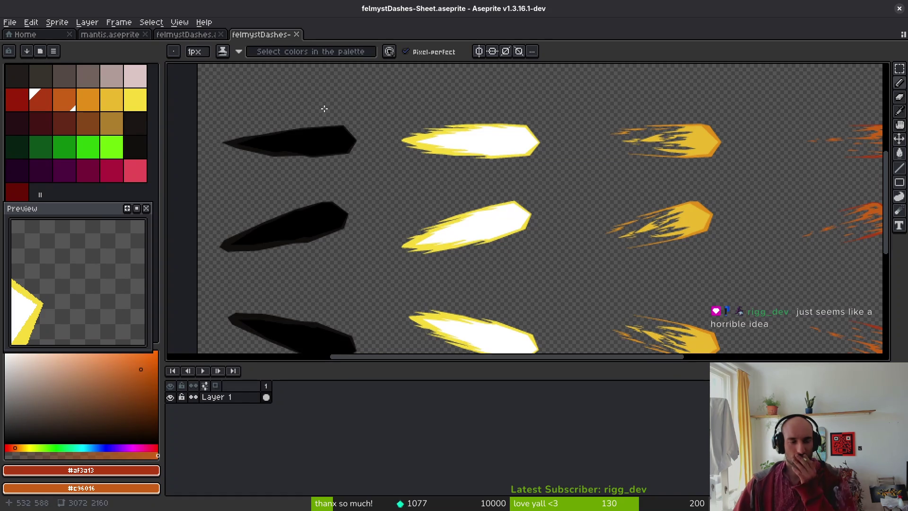
Open the dash sheet's export settings, then close them without exporting.
{"action": "scroll", "coordinate": [514, 194], "scroll_direction": "right", "scroll_amount": 3}
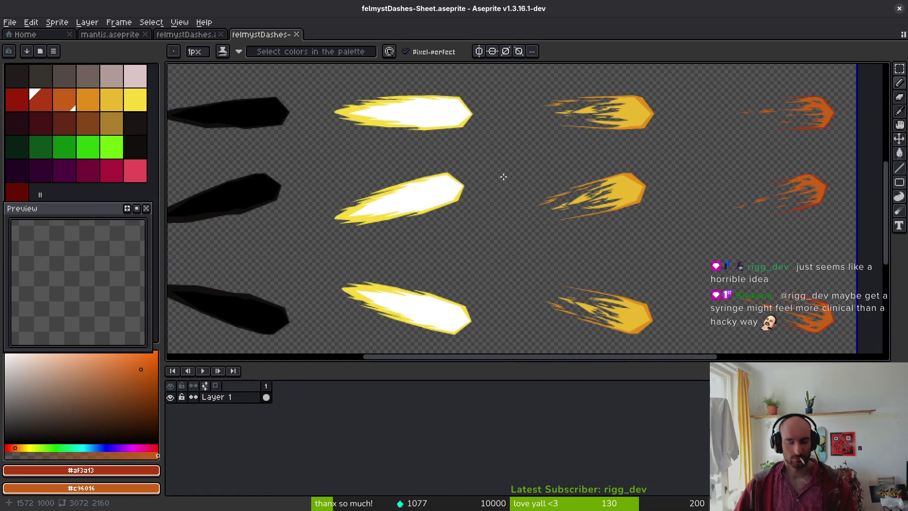
{"action": "key", "text": "v"}
{"action": "key", "text": "ctrl+shift+e"}
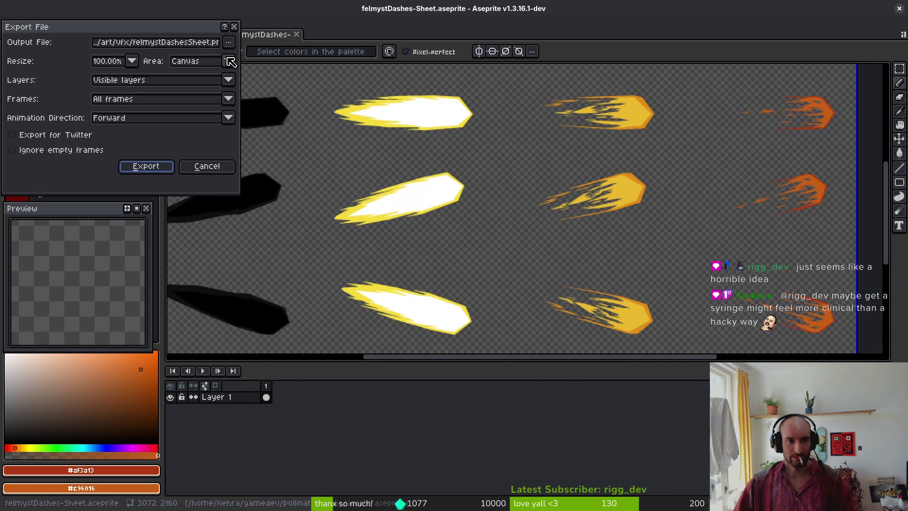
{"action": "left_click", "coordinate": [234, 27]}
In Files, browse to pollinate-or-die > assets > art > vfx.
{"action": "key", "text": "super+e"}
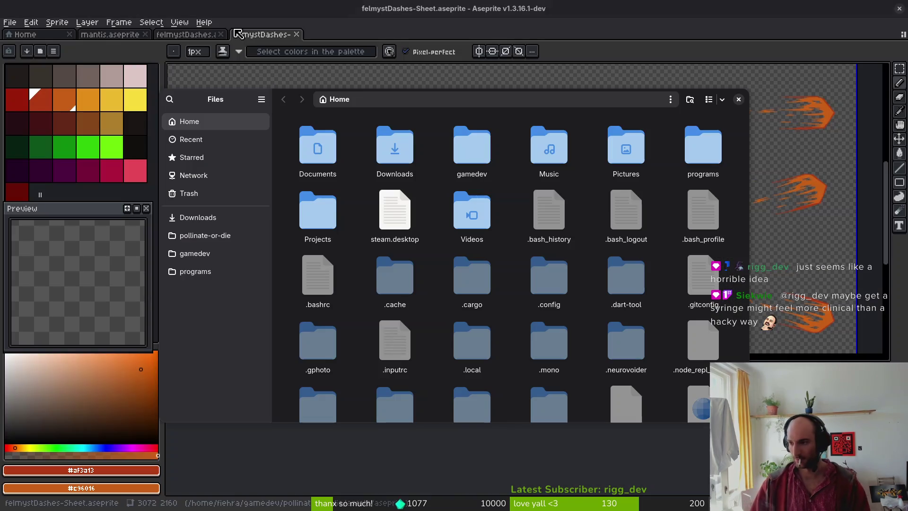
{"action": "left_click", "coordinate": [206, 243]}
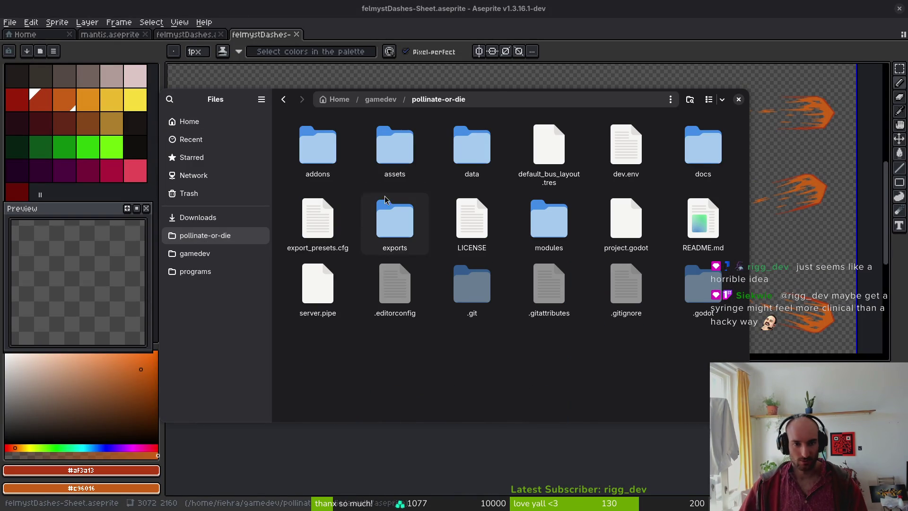
{"action": "double_click", "coordinate": [401, 154]}
{"action": "double_click", "coordinate": [312, 172]}
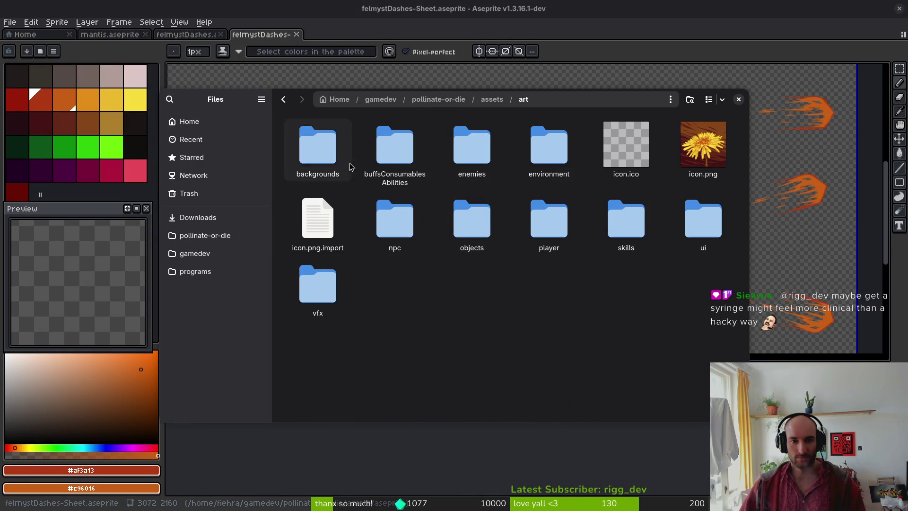
{"action": "double_click", "coordinate": [318, 286]}
Drag felmystDashesSheet.png into Aseprite and start saving it as felmystDashes-Sheet.aseprite.
{"action": "scroll", "coordinate": [518, 299], "scroll_direction": "down", "scroll_amount": 5}
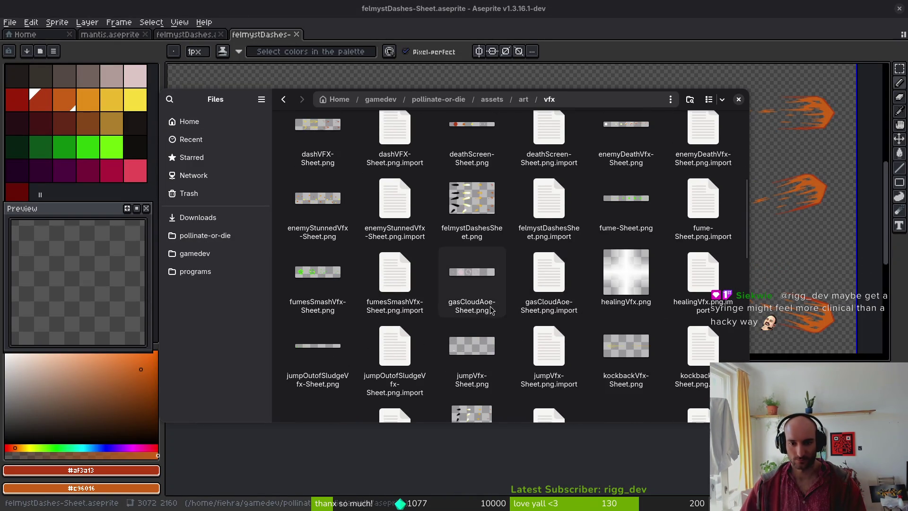
{"action": "scroll", "coordinate": [521, 274], "scroll_direction": "up", "scroll_amount": 2}
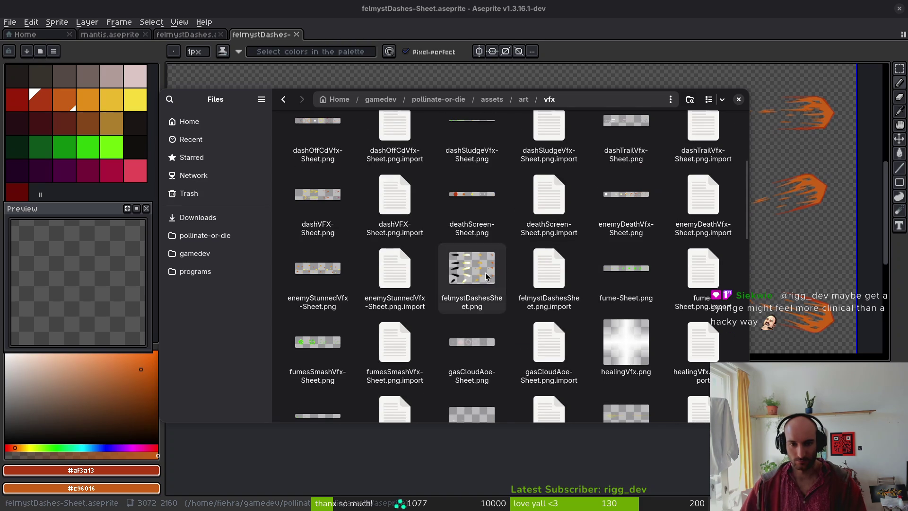
{"action": "left_click_drag", "start_coordinate": [486, 277], "coordinate": [584, 218]}
{"action": "key", "text": "ctrl+s"}
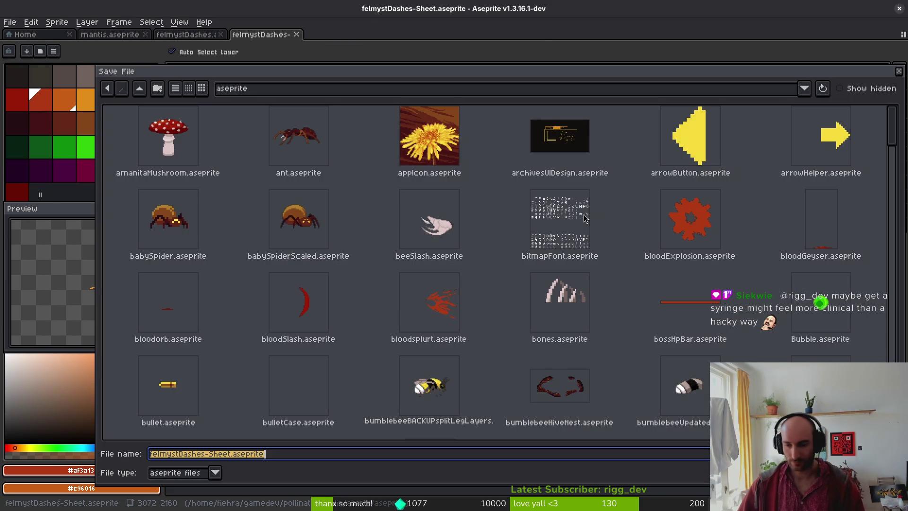
Dismiss the save prompt for the dash sheet without saving.
{"action": "key", "text": "Return"}
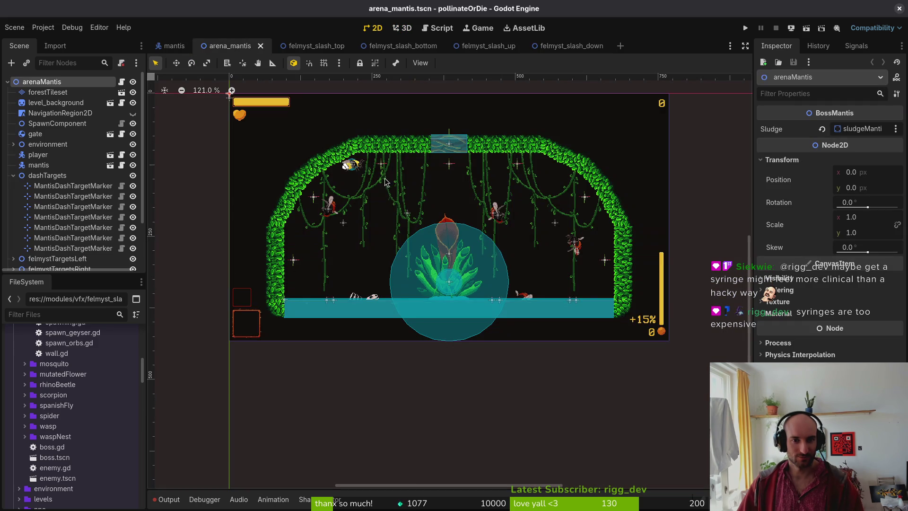
Copy a MantisDashTargetMarker into the felmyst target groups and save arena_mantis.
{"action": "scroll", "coordinate": [60, 223], "scroll_direction": "down", "scroll_amount": 2}
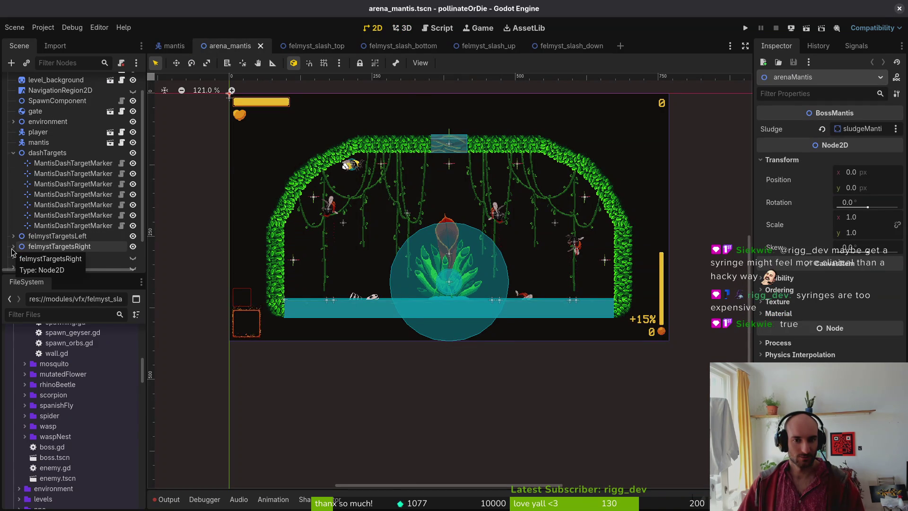
{"action": "left_click", "coordinate": [13, 248]}
{"action": "scroll", "coordinate": [64, 205], "scroll_direction": "down", "scroll_amount": 4}
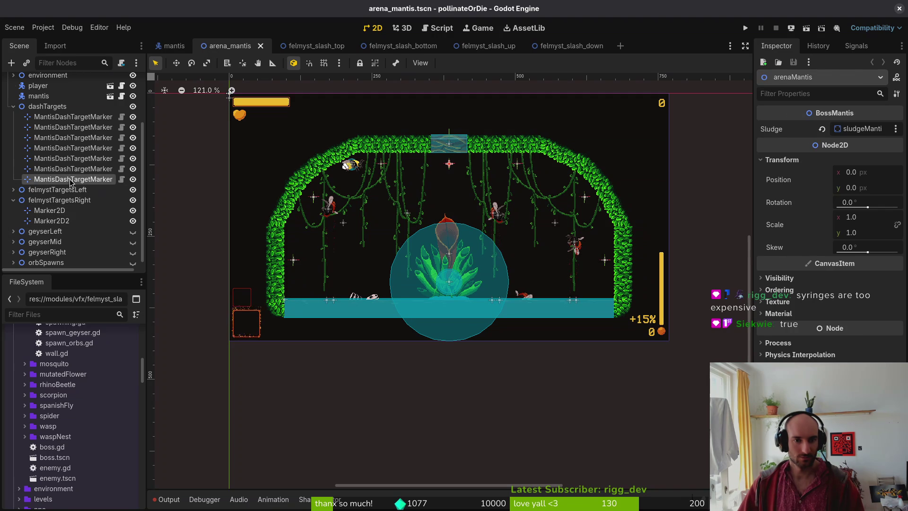
{"action": "left_click", "coordinate": [71, 184]}
{"action": "left_click_drag", "start_coordinate": [71, 183], "coordinate": [72, 200]}
{"action": "left_click", "coordinate": [72, 194]}
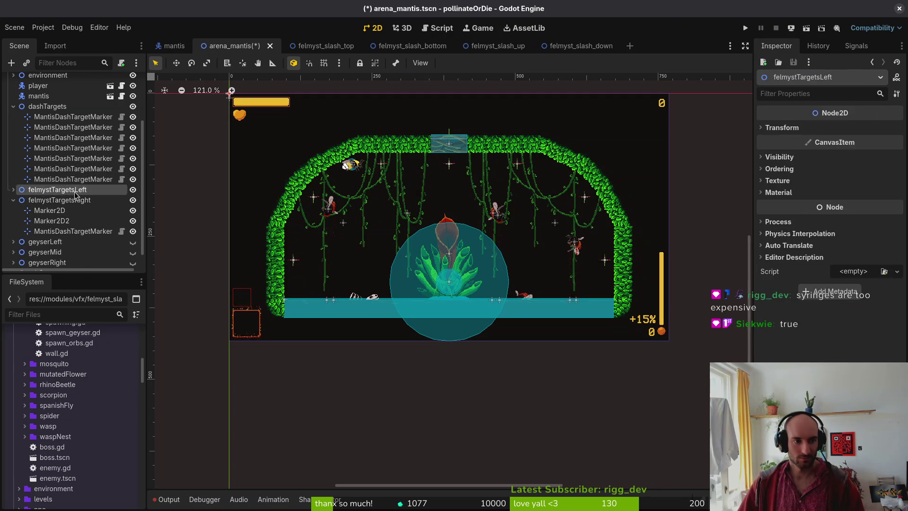
{"action": "key", "text": "ctrl+v"}
{"action": "key", "text": "ctrl+s"}
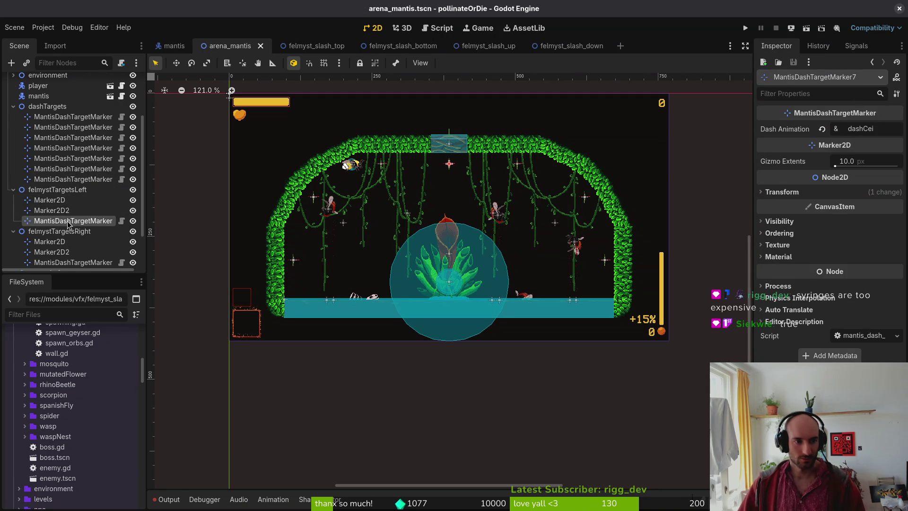
Add a new Marker2D node beside the existing felmyst target markers.
{"action": "key", "text": "Up"}
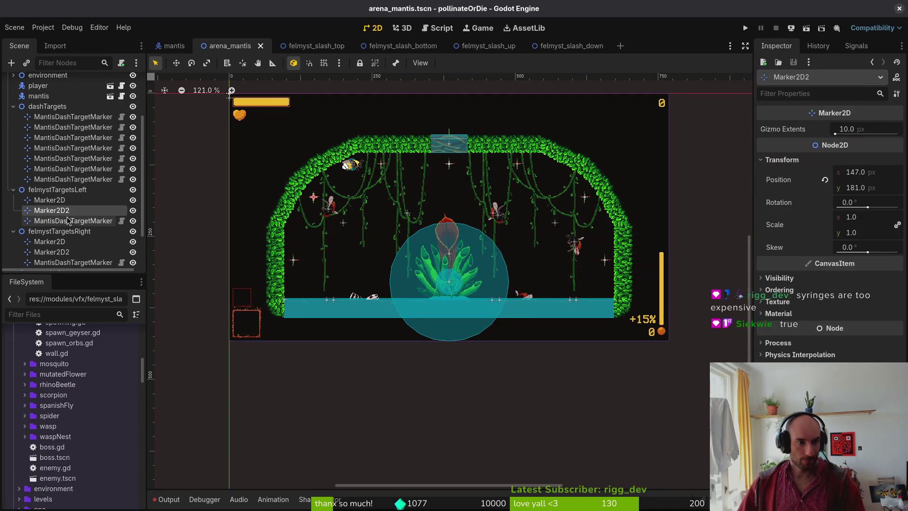
{"action": "left_click", "coordinate": [69, 221]}
{"action": "key", "text": "ctrl+a"}
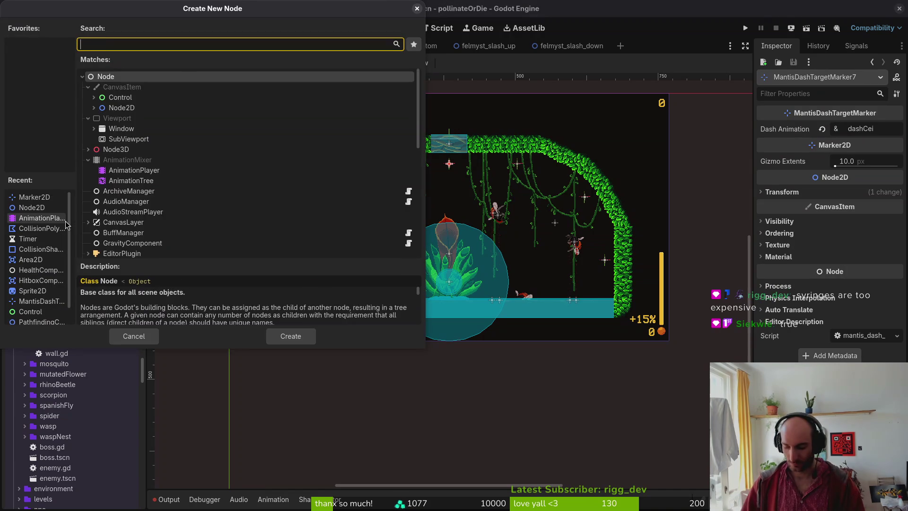
{"action": "type", "text": "marker"}
{"action": "key", "text": "Return"}
{"action": "left_click_drag", "start_coordinate": [62, 233], "coordinate": [61, 217]}
Delete MantisDashTargetMarker7 and the extra marker under felmystTargetsRight, then save the scene.
{"action": "left_click", "coordinate": [52, 231]}
{"action": "key", "text": "Delete"}
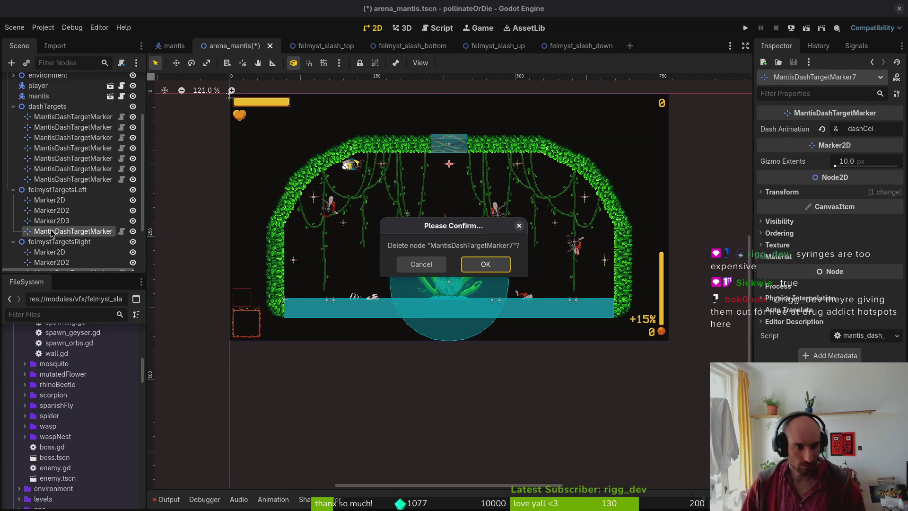
{"action": "key", "text": "Return"}
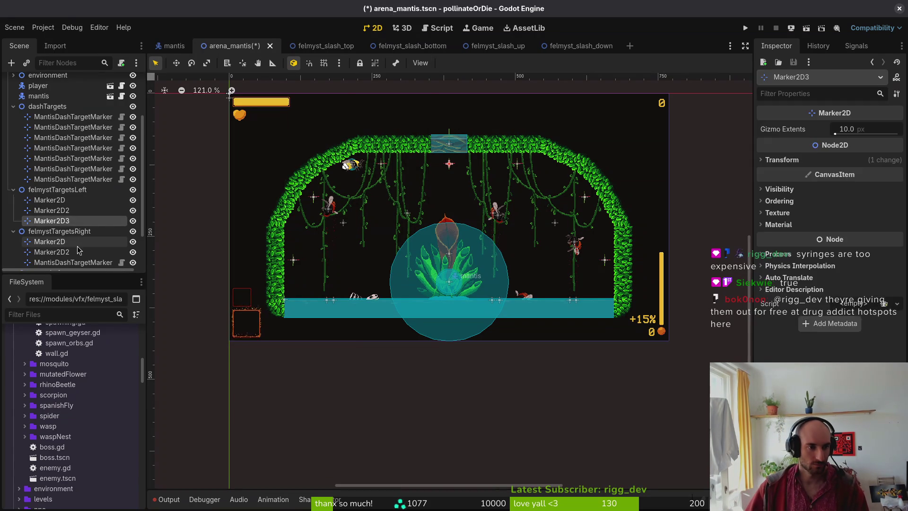
{"action": "scroll", "coordinate": [79, 250], "scroll_direction": "down", "scroll_amount": 1}
{"action": "left_click", "coordinate": [77, 252]}
{"action": "key", "text": "Delete"}
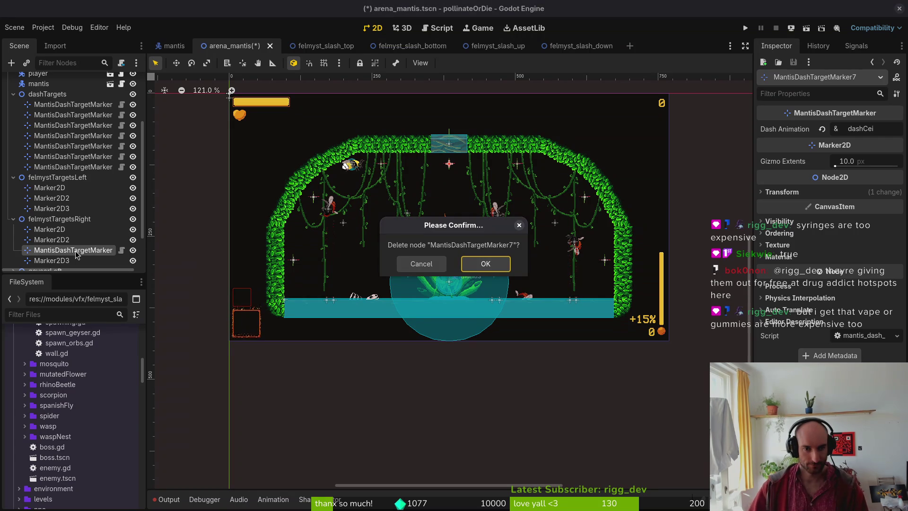
{"action": "left_click", "coordinate": [473, 263]}
{"action": "key", "text": "ctrl+s"}
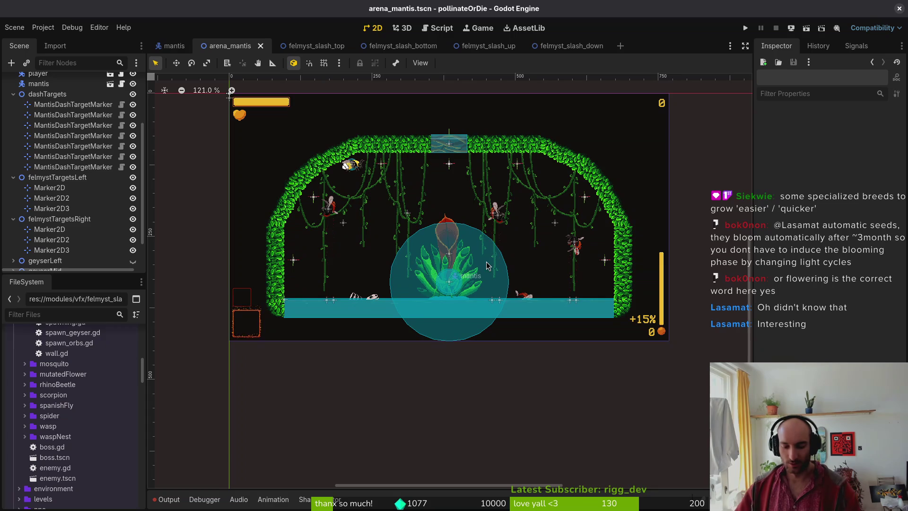
Collapse felmystTargetsLeft, felmystTargetsRight and dashTargets in the Scene dock.
{"action": "mouse_move", "coordinate": [366, 216]}
{"action": "left_mouse_down"}
{"action": "mouse_move", "coordinate": [522, 277]}
{"action": "mouse_move", "coordinate": [385, 252]}
{"action": "mouse_move", "coordinate": [402, 259]}
{"action": "left_mouse_up"}
{"action": "left_click", "coordinate": [13, 177]}
{"action": "left_click", "coordinate": [13, 187]}
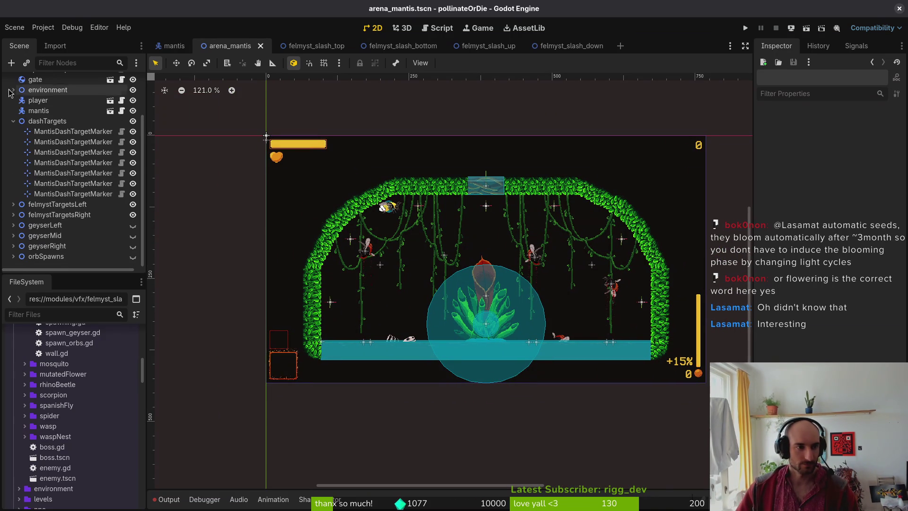
{"action": "left_click", "coordinate": [13, 125]}
Check the mantis Sprite2D frame grid, then close Aseprite's dash effects document.
{"action": "left_click", "coordinate": [174, 45]}
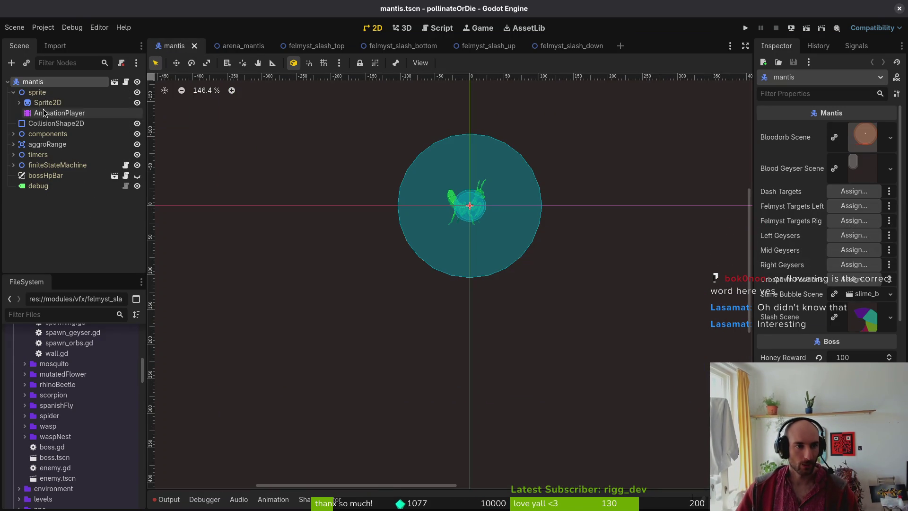
{"action": "left_click", "coordinate": [465, 223]}
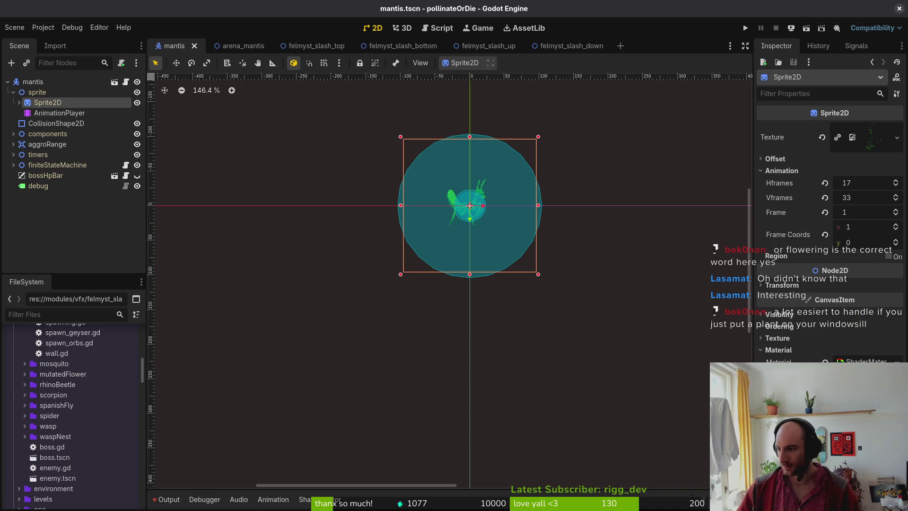
{"action": "key", "text": "alt+Tab"}
{"action": "left_click", "coordinate": [217, 34]}
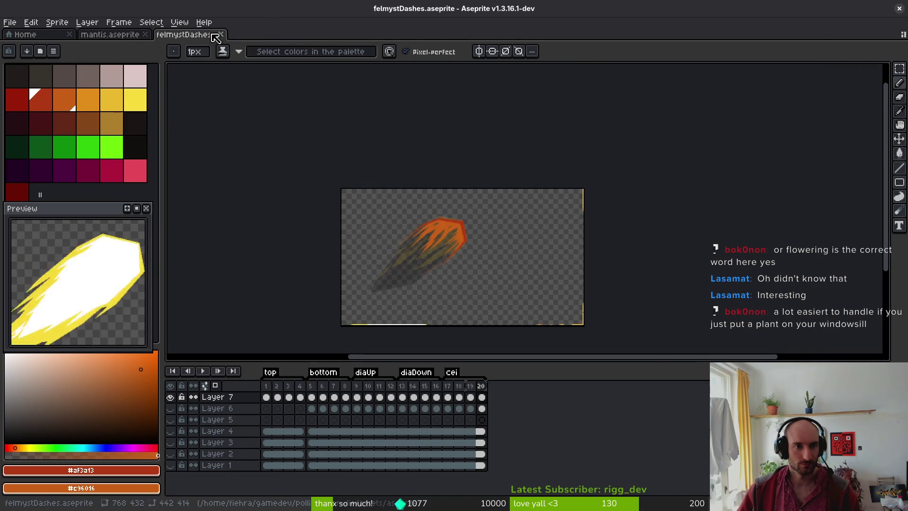
Export the mantis sprite sheet and browse for an output location in Export File.
{"action": "key", "text": "ctrl+e"}
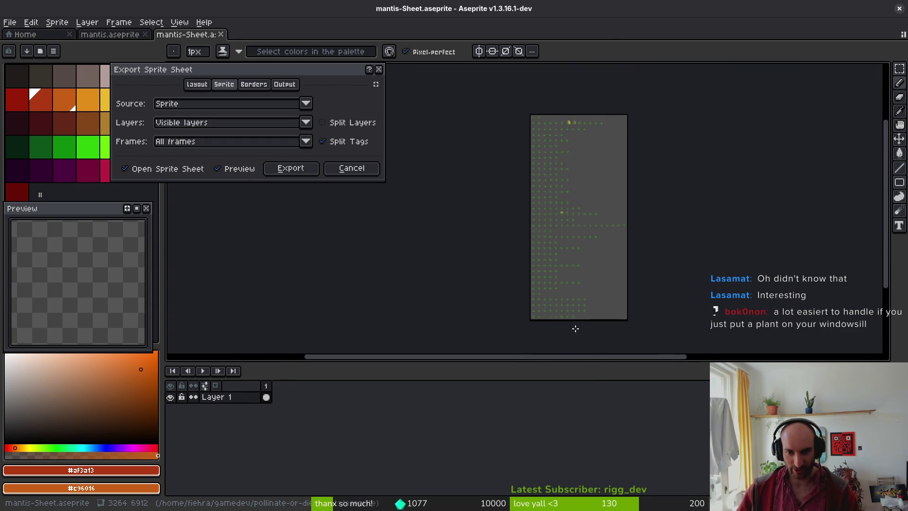
{"action": "left_click", "coordinate": [293, 169]}
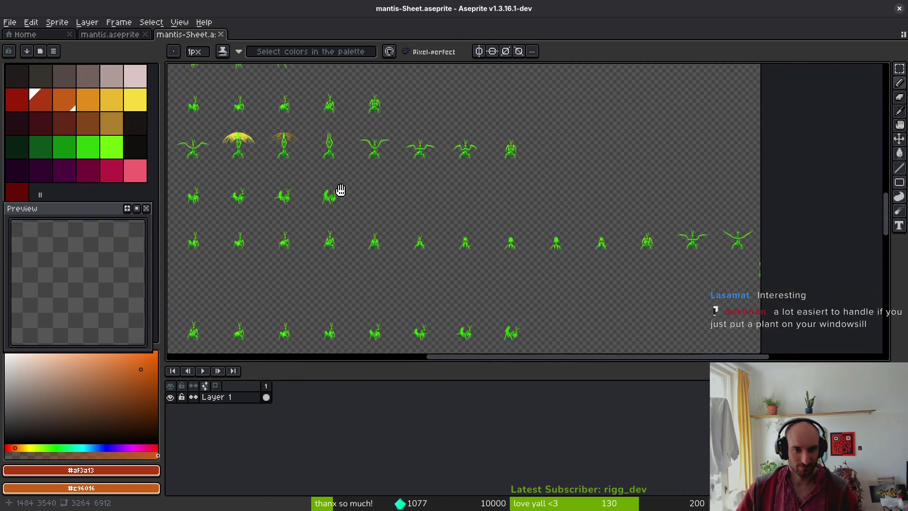
{"action": "key", "text": "ctrl+alt+shift+s"}
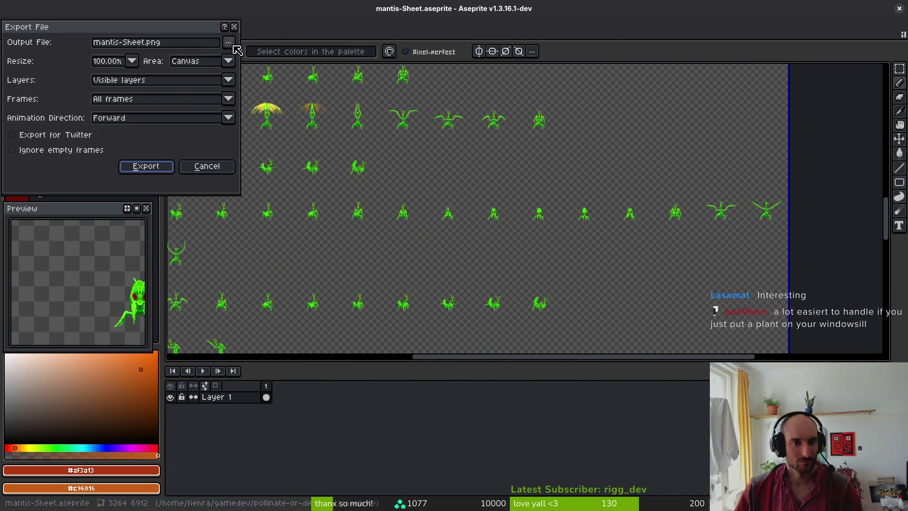
{"action": "left_click", "coordinate": [229, 43]}
{"action": "left_click", "coordinate": [250, 60]}
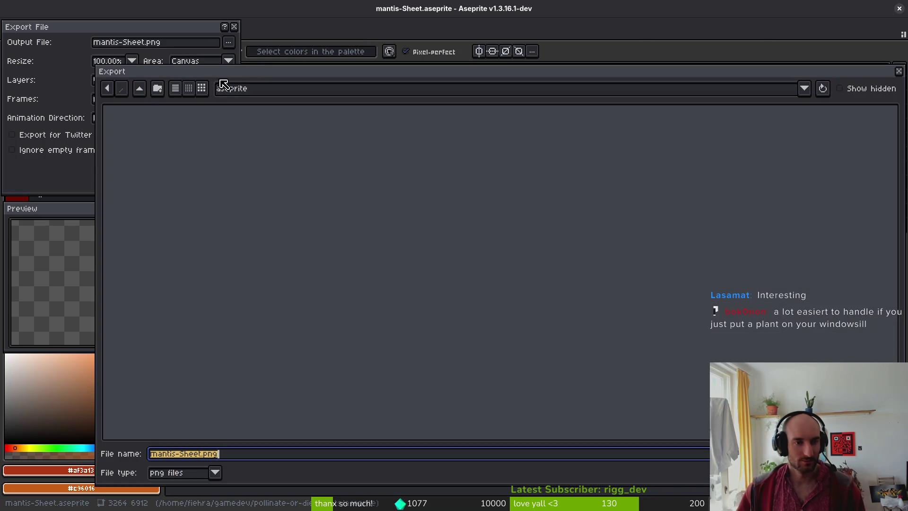
Pick mantis-Sheet.png in art/enemies, accept overwriting it, and export.
{"action": "left_click", "coordinate": [141, 94]}
{"action": "double_click", "coordinate": [145, 142]}
{"action": "double_click", "coordinate": [392, 138]}
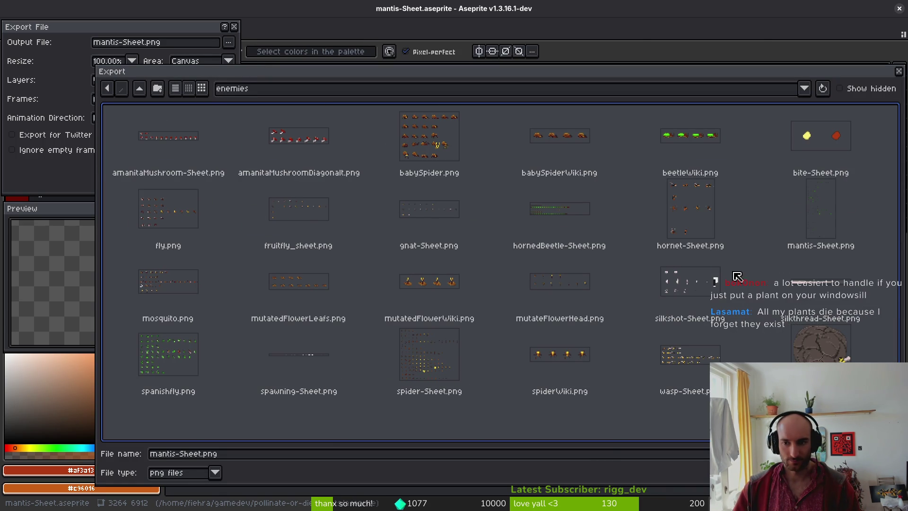
{"action": "left_click", "coordinate": [821, 215]}
{"action": "key", "text": "Return"}
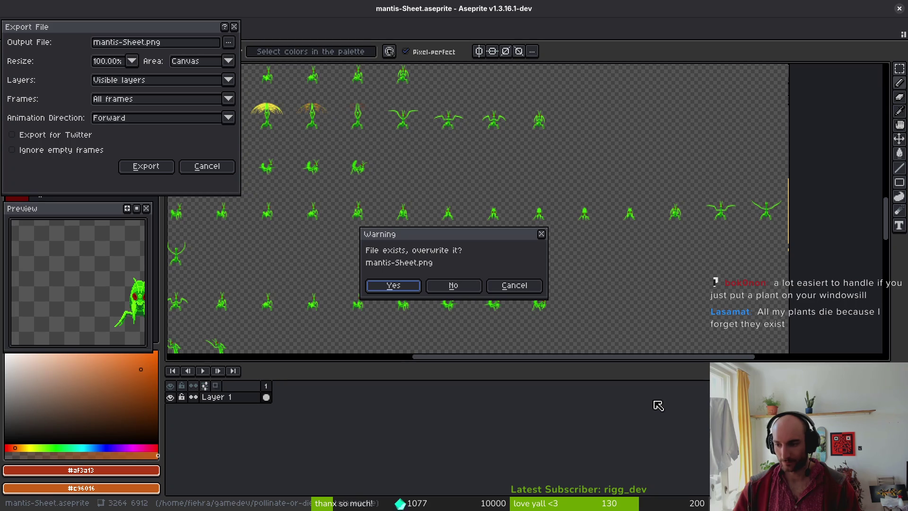
{"action": "left_click", "coordinate": [400, 286]}
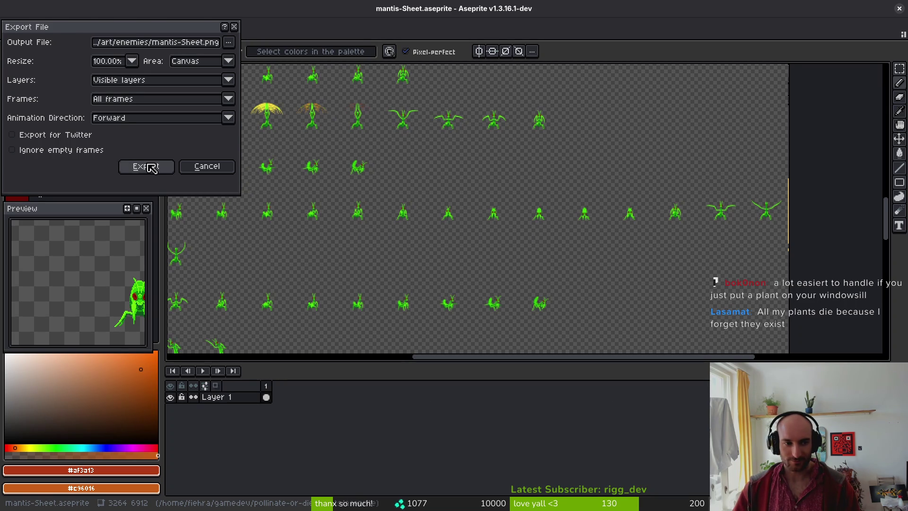
{"action": "left_click", "coordinate": [142, 166]}
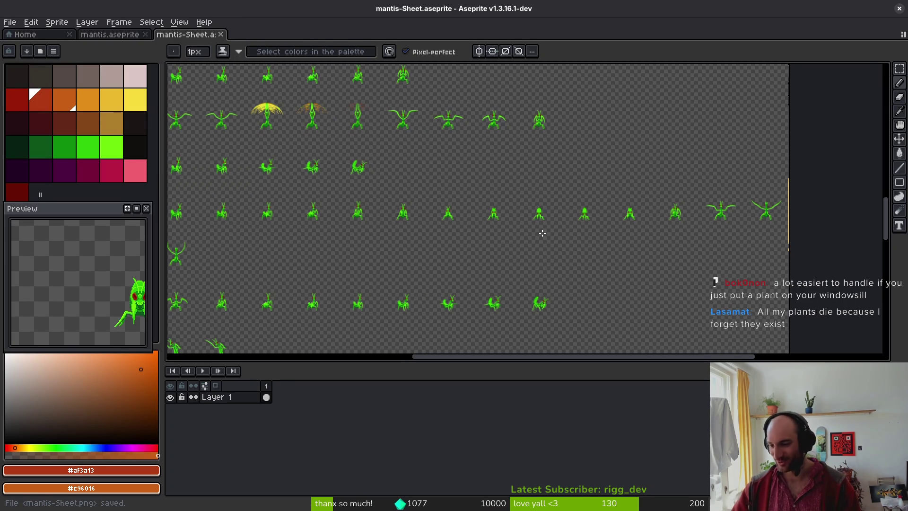
{"action": "key", "text": "i"}
{"action": "key", "text": "alt+Tab"}
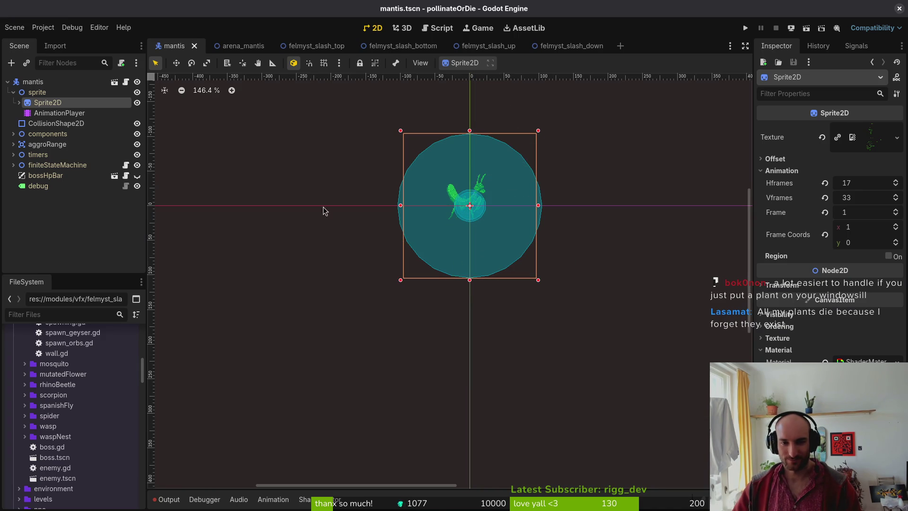
Change the mantis Sprite2D Vframes from 33 to 36.
{"action": "left_click", "coordinate": [869, 199]}
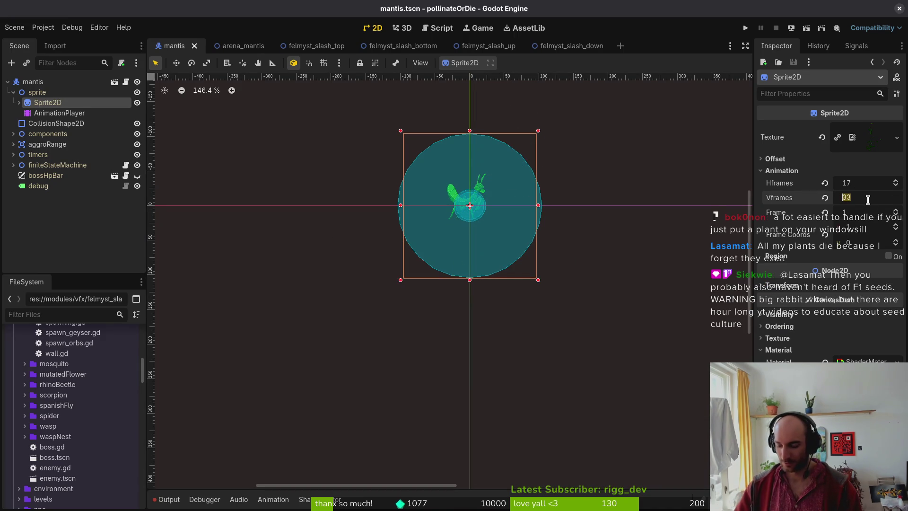
{"action": "type", "text": "3"}
{"action": "key", "text": "Return"}
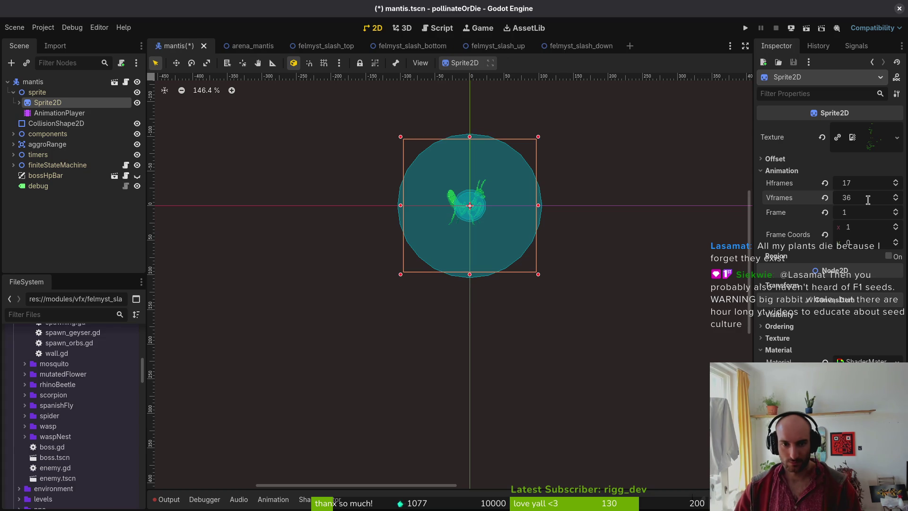
{"action": "scroll", "coordinate": [470, 220], "scroll_direction": "up", "scroll_amount": 2}
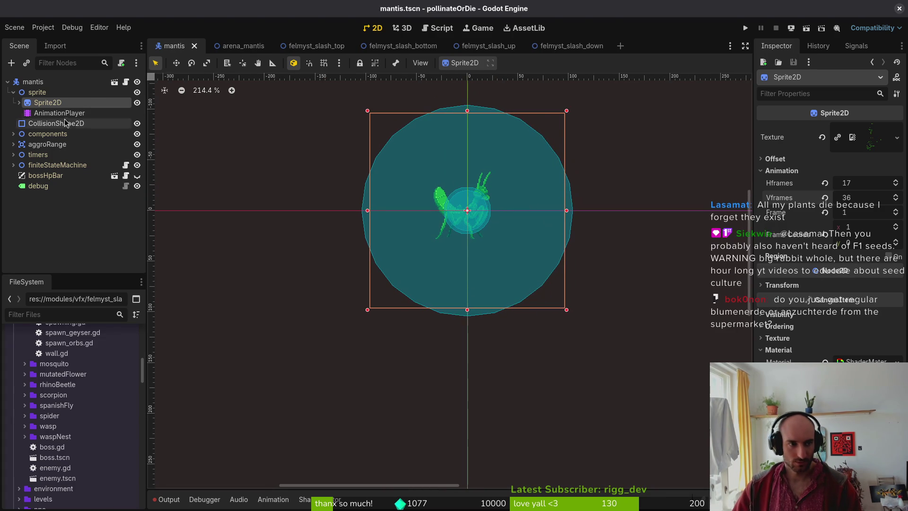
Load the orbsCeiSideWindup animation in the AnimationPlayer.
{"action": "left_click", "coordinate": [59, 113]}
{"action": "left_click", "coordinate": [371, 332]}
{"action": "left_click", "coordinate": [372, 370]}
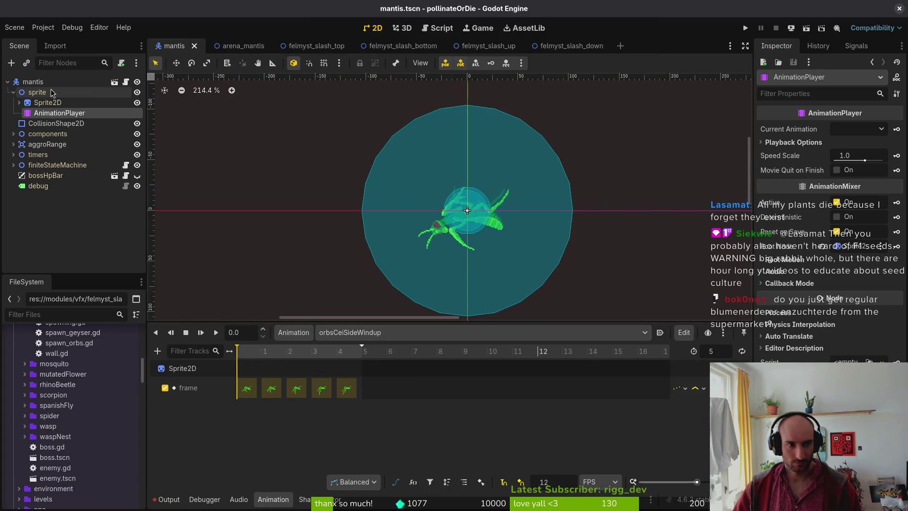
Keep Sprite2D Vframes at 36, save mantis.tscn, and preview another animation frame.
{"action": "left_click", "coordinate": [48, 103]}
{"action": "left_click", "coordinate": [862, 202]}
{"action": "left_click", "coordinate": [854, 197]}
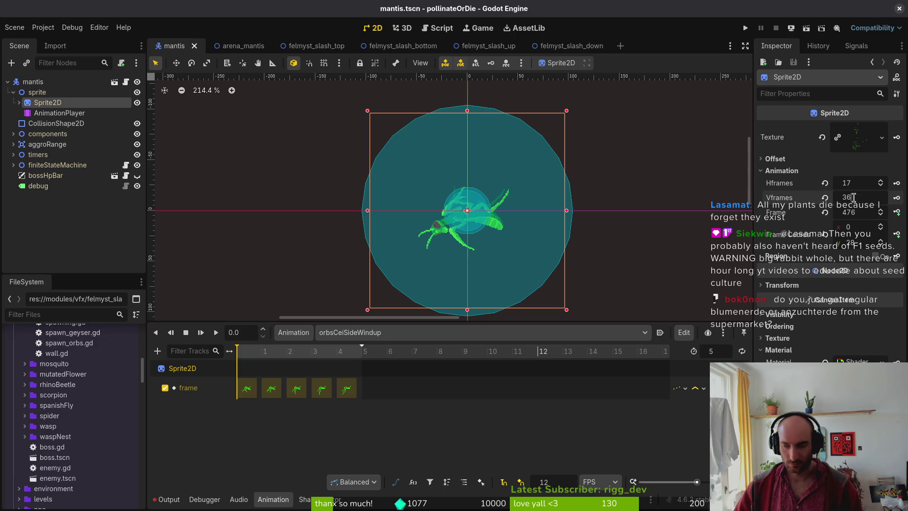
{"action": "type", "text": "5"}
{"action": "key", "text": "Return"}
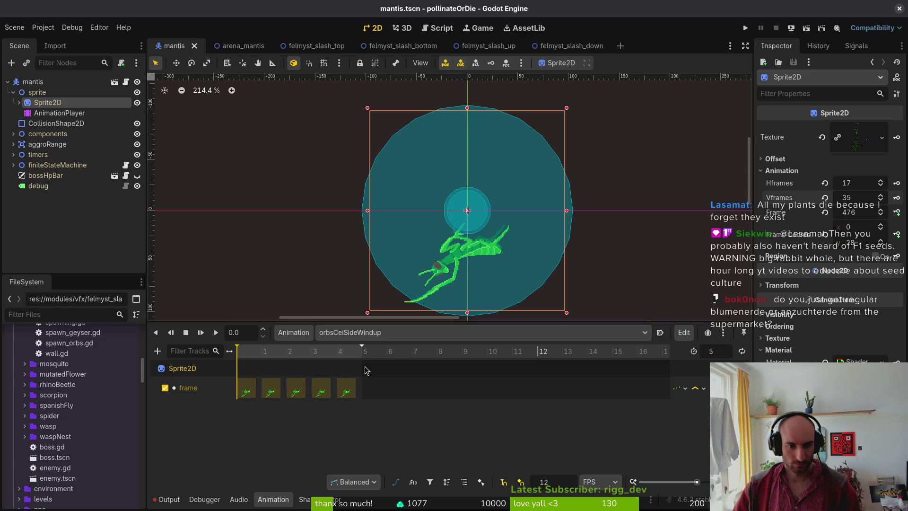
{"action": "key", "text": "ctrl+z"}
{"action": "key", "text": "ctrl+s"}
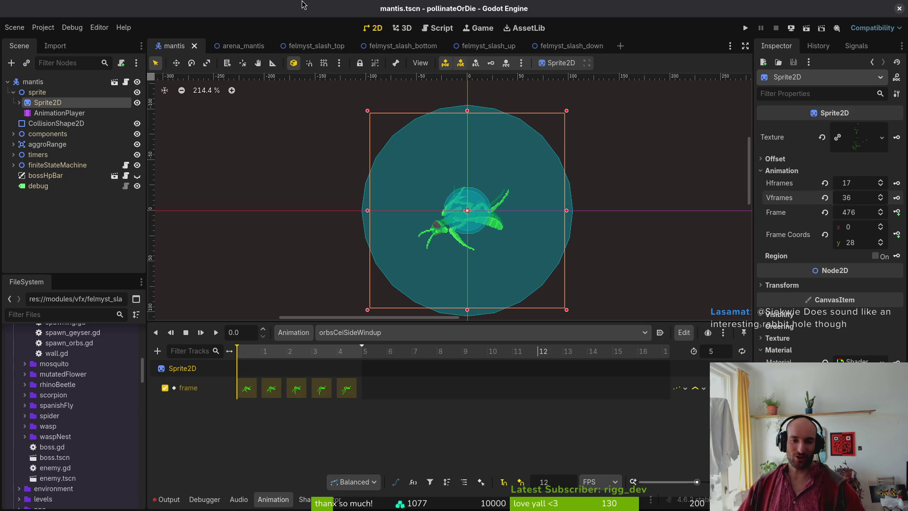
{"action": "left_click", "coordinate": [258, 356]}
{"action": "left_click", "coordinate": [422, 332]}
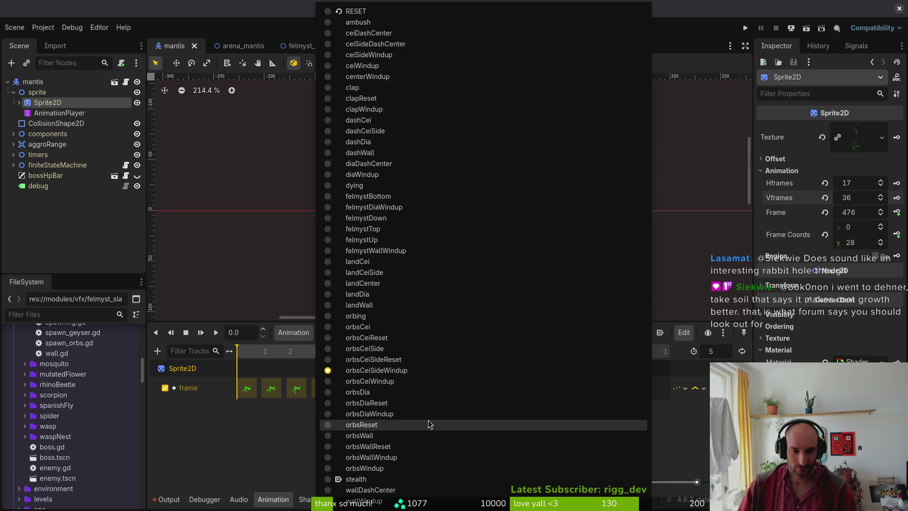
Start a new animation named felmystW, then cancel it.
{"action": "left_click", "coordinate": [270, 442]}
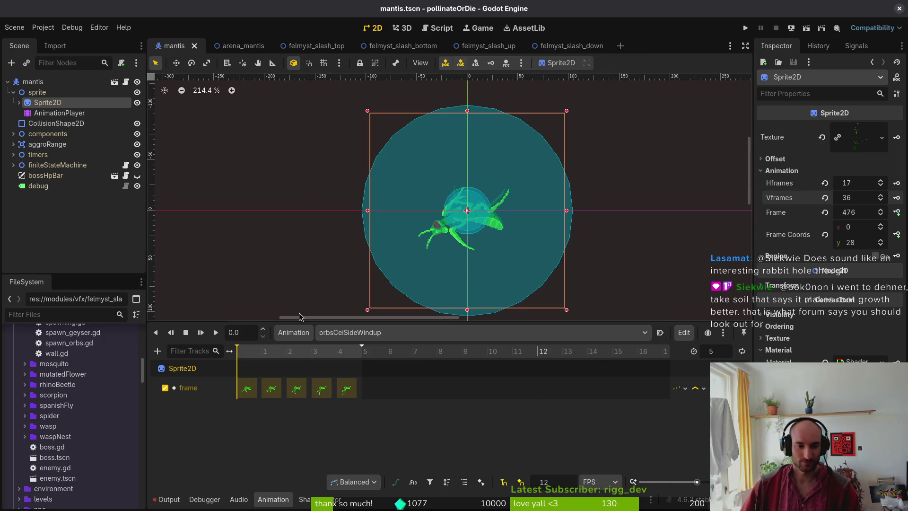
{"action": "left_click", "coordinate": [350, 333]}
{"action": "left_click", "coordinate": [293, 332]}
{"action": "left_click", "coordinate": [293, 333]}
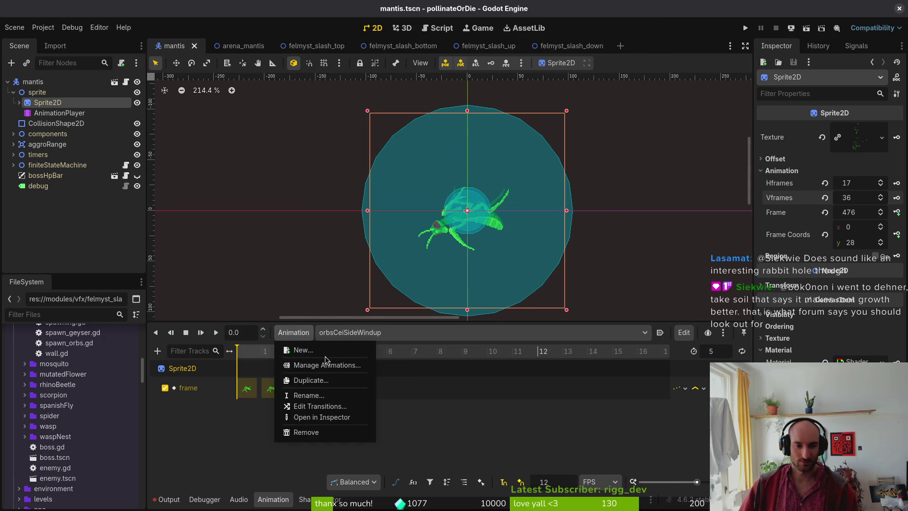
{"action": "left_click", "coordinate": [312, 350]}
{"action": "type", "text": "felmystW"}
{"action": "key", "text": "Escape"}
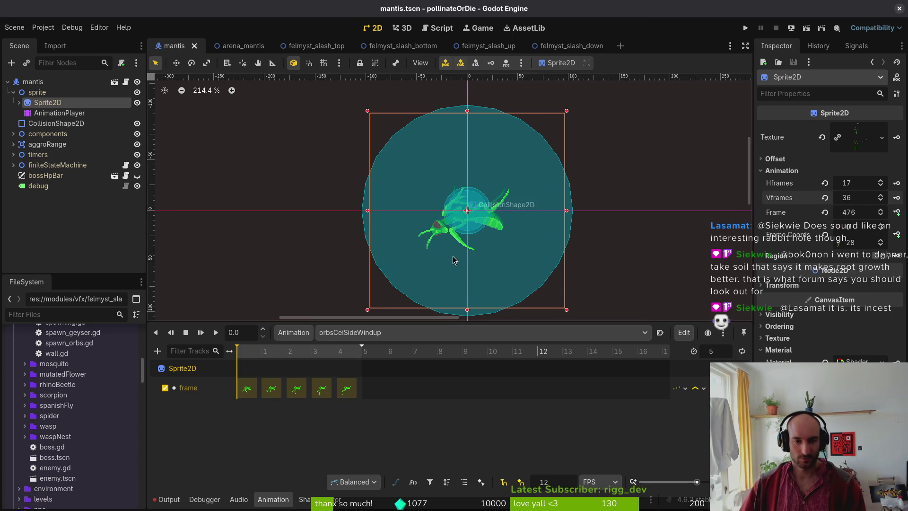
Switch to felmystDiaWindup and delete its old Sprite2D frame track.
{"action": "left_click", "coordinate": [473, 332]}
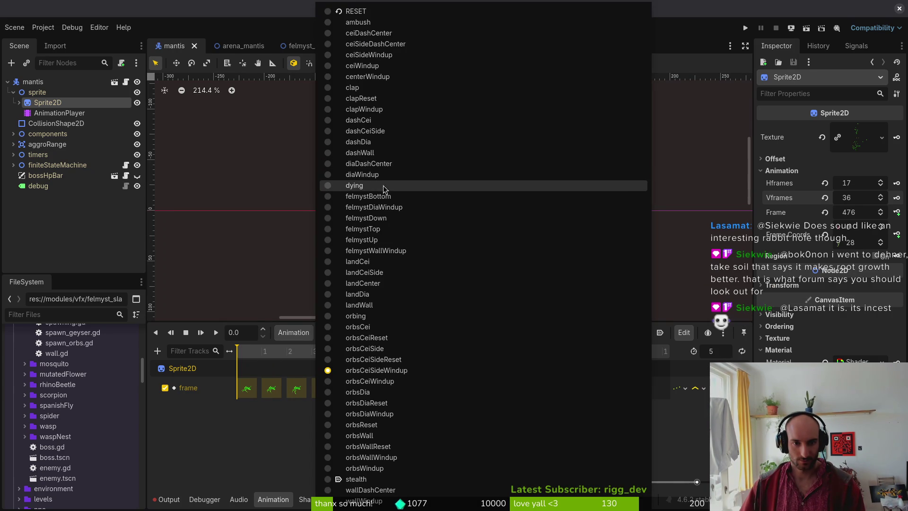
{"action": "left_click", "coordinate": [380, 210]}
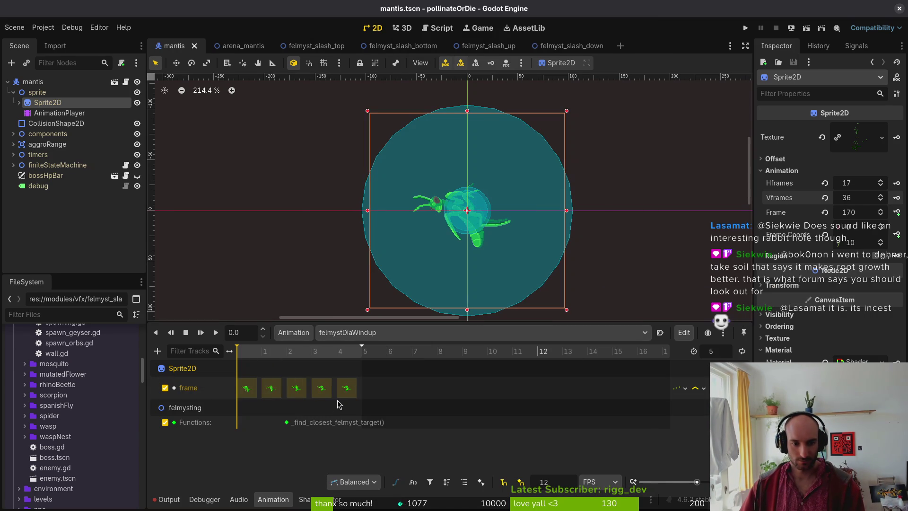
{"action": "left_click", "coordinate": [188, 388]}
{"action": "key", "text": "Delete"}
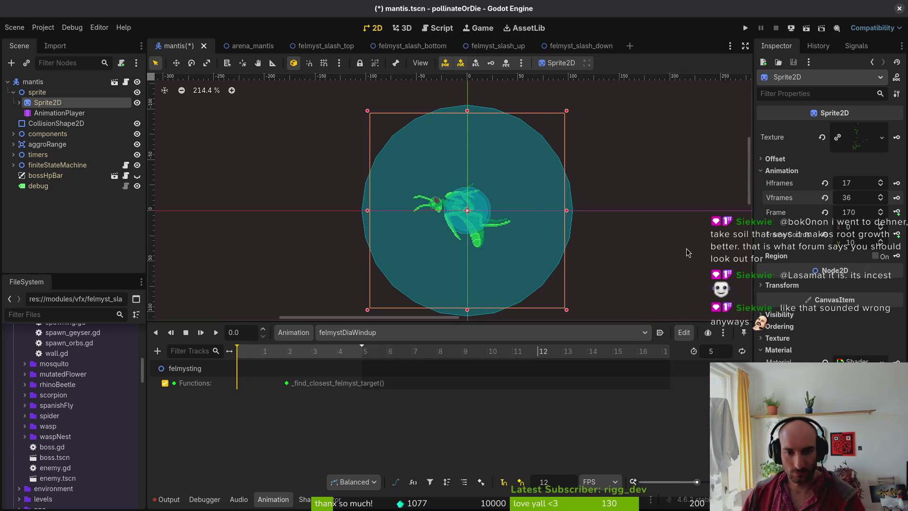
Step the Sprite2D frame down to the new windup row's first pose.
{"action": "left_click", "coordinate": [881, 242]}
{"action": "left_click", "coordinate": [881, 241]}
{"action": "left_click", "coordinate": [881, 242]}
{"action": "left_click", "coordinate": [881, 242]}
{"action": "left_click", "coordinate": [881, 242]}
{"action": "left_click", "coordinate": [881, 242]}
{"action": "left_click", "coordinate": [881, 242]}
{"action": "left_click", "coordinate": [881, 242]}
{"action": "left_click", "coordinate": [881, 242]}
{"action": "left_click", "coordinate": [881, 241]}
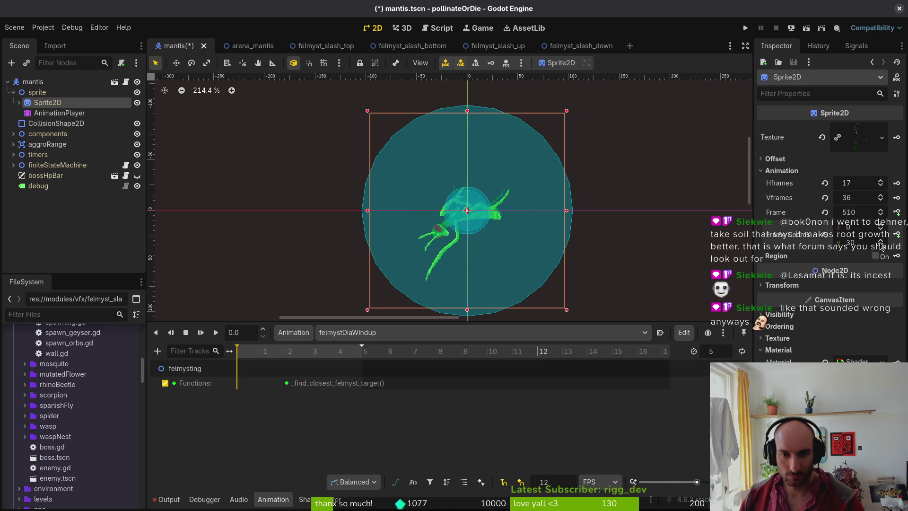
{"action": "left_click", "coordinate": [881, 242]}
{"action": "left_click", "coordinate": [881, 242]}
{"action": "left_click", "coordinate": [881, 242]}
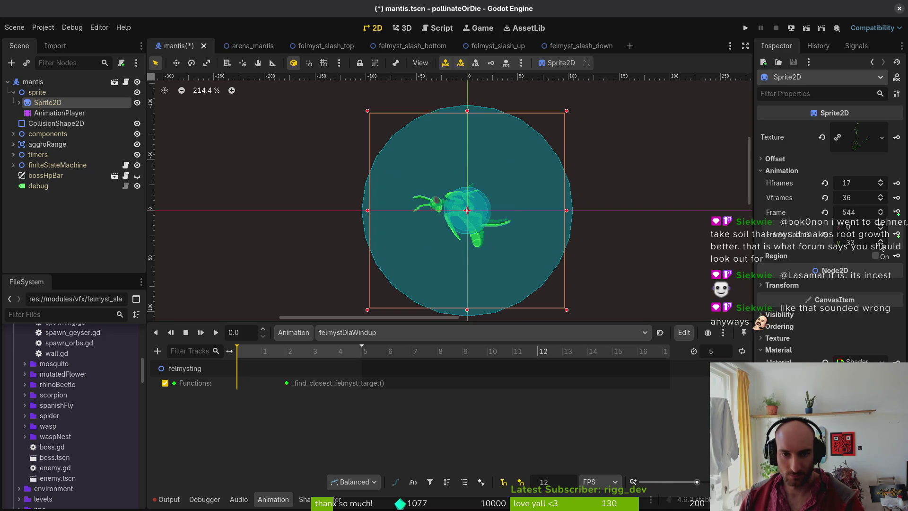
{"action": "left_click", "coordinate": [881, 227]}
{"action": "left_click", "coordinate": [881, 227]}
{"action": "left_click", "coordinate": [881, 227]}
{"action": "left_click", "coordinate": [881, 227]}
{"action": "left_click", "coordinate": [881, 227]}
{"action": "left_click", "coordinate": [881, 231]}
{"action": "left_click", "coordinate": [881, 231]}
{"action": "left_click", "coordinate": [881, 231]}
{"action": "left_click", "coordinate": [881, 231]}
{"action": "left_click", "coordinate": [881, 231]}
Key three sprite frames, set the animation length to 9, and save.
{"action": "left_click", "coordinate": [897, 212]}
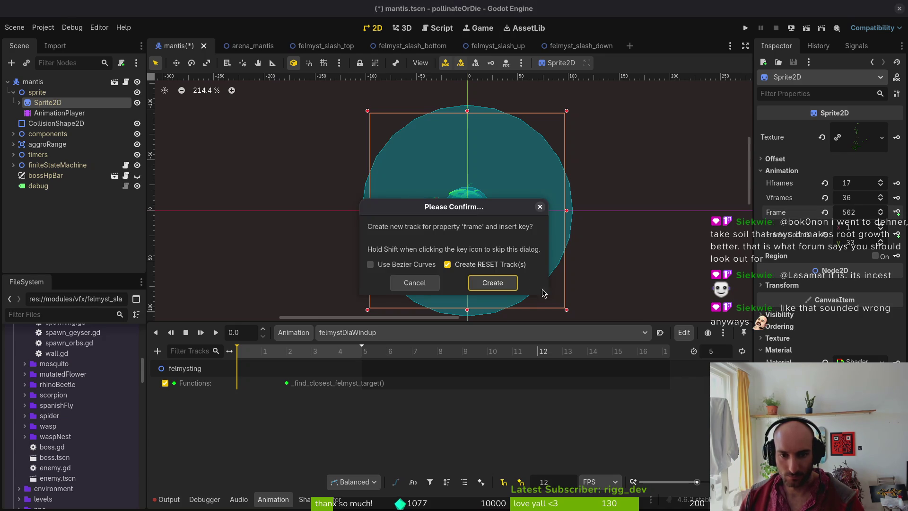
{"action": "left_click", "coordinate": [489, 282]}
{"action": "left_click", "coordinate": [897, 212]}
{"action": "left_click", "coordinate": [897, 212]}
{"action": "left_click", "coordinate": [897, 212]}
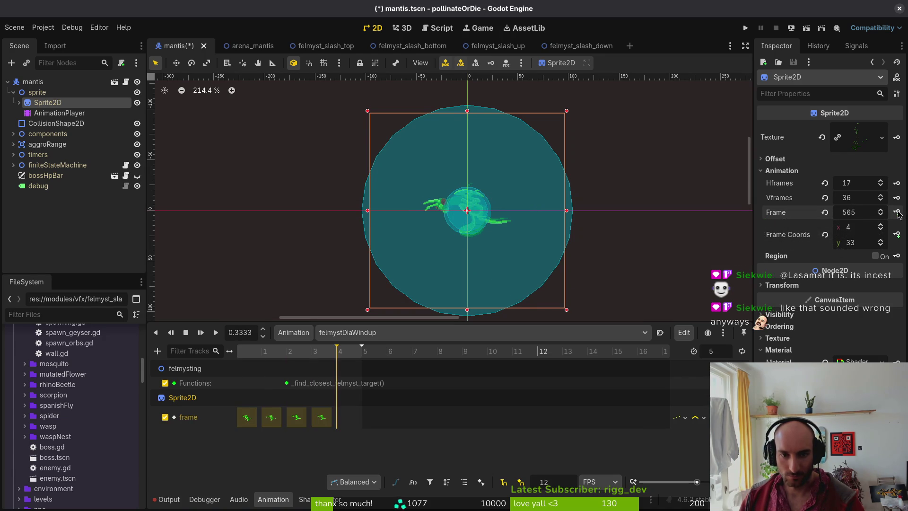
{"action": "left_click", "coordinate": [897, 212]}
{"action": "left_click", "coordinate": [896, 212]}
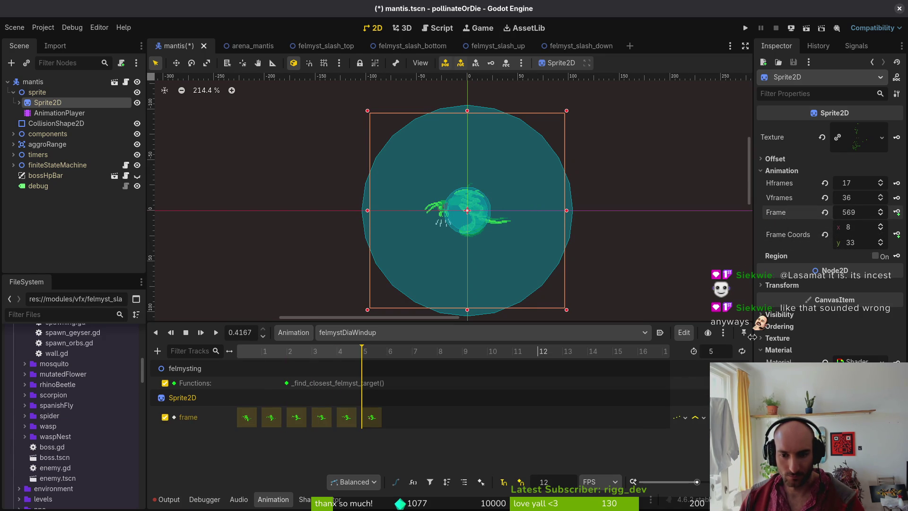
{"action": "double_click", "coordinate": [719, 350]}
{"action": "type", "text": "9"}
{"action": "key", "text": "Return"}
{"action": "key", "text": "ctrl+s"}
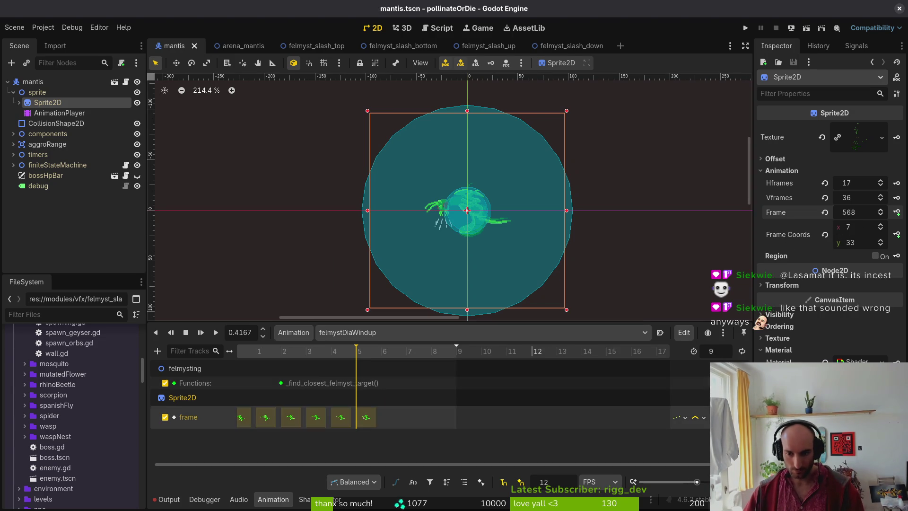
Redo the frame track, keying five successive windup frames, and save the mantis scene.
{"action": "left_click", "coordinate": [701, 419]}
{"action": "key", "text": "ctrl+s"}
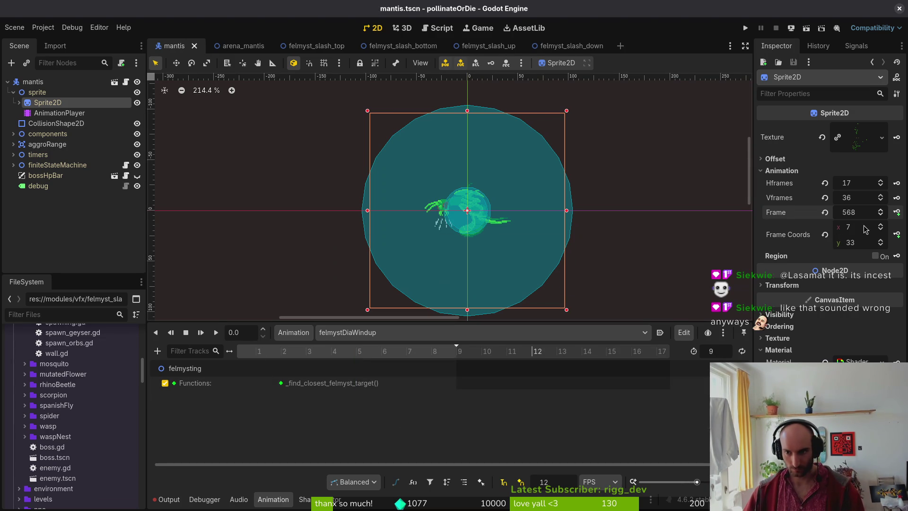
{"action": "left_click", "coordinate": [883, 232]}
{"action": "left_click", "coordinate": [882, 233]}
{"action": "left_click", "coordinate": [882, 233]}
{"action": "left_click", "coordinate": [883, 233]}
{"action": "key", "text": "ctrl+s"}
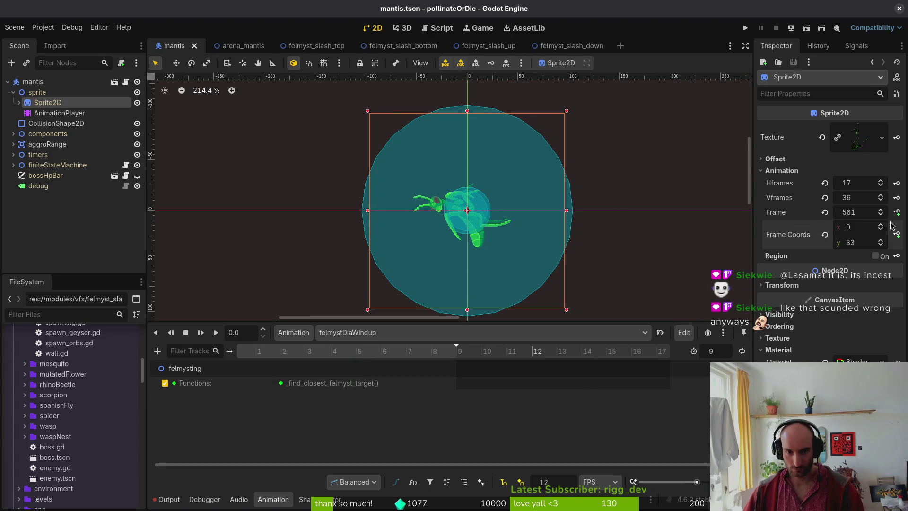
{"action": "left_click", "coordinate": [896, 212]}
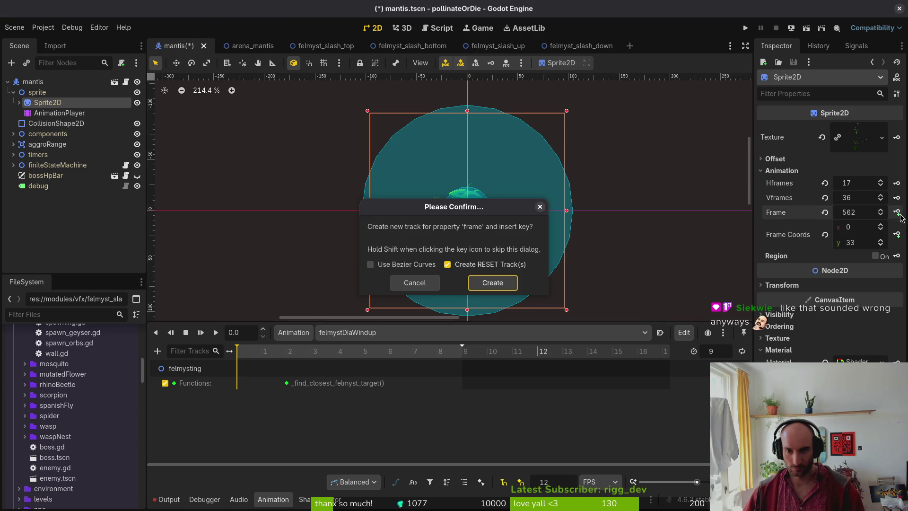
{"action": "left_click", "coordinate": [487, 280]}
{"action": "left_click", "coordinate": [897, 213]}
{"action": "left_click", "coordinate": [897, 212]}
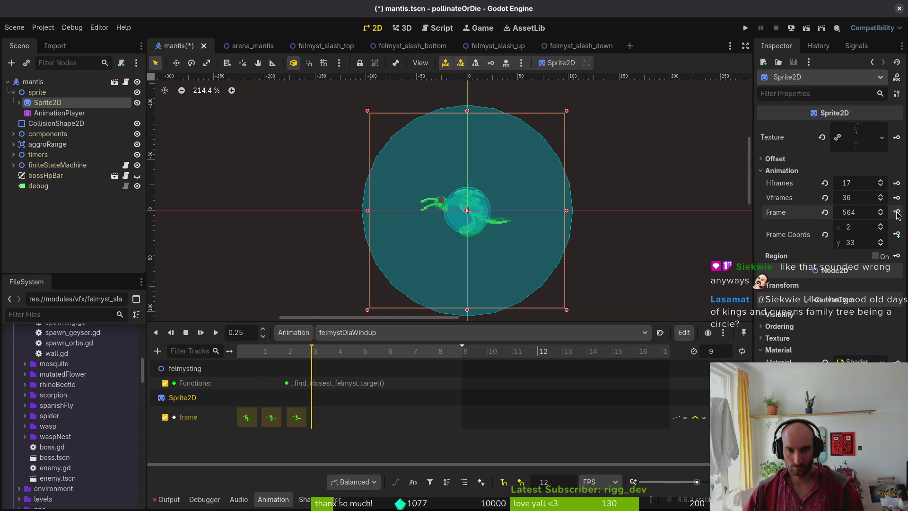
{"action": "left_click", "coordinate": [897, 213]}
{"action": "left_click", "coordinate": [897, 213]}
{"action": "left_click", "coordinate": [897, 213]}
{"action": "left_click", "coordinate": [897, 212]}
{"action": "left_click", "coordinate": [897, 213]}
{"action": "left_click", "coordinate": [897, 212]}
{"action": "key", "text": "ctrl+s"}
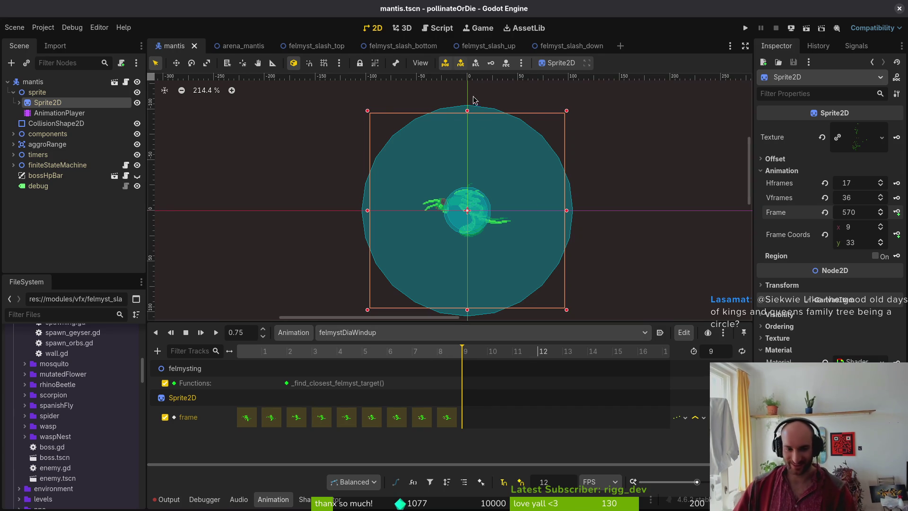
Move the _find_closest_felmyst_target() call key to frame 5.
{"action": "left_click", "coordinate": [479, 179]}
{"action": "mouse_move", "coordinate": [292, 389]}
{"action": "left_mouse_down"}
{"action": "mouse_move", "coordinate": [381, 391]}
{"action": "mouse_move", "coordinate": [345, 387]}
{"action": "mouse_move", "coordinate": [359, 387]}
{"action": "left_mouse_up"}
{"action": "left_click", "coordinate": [336, 354]}
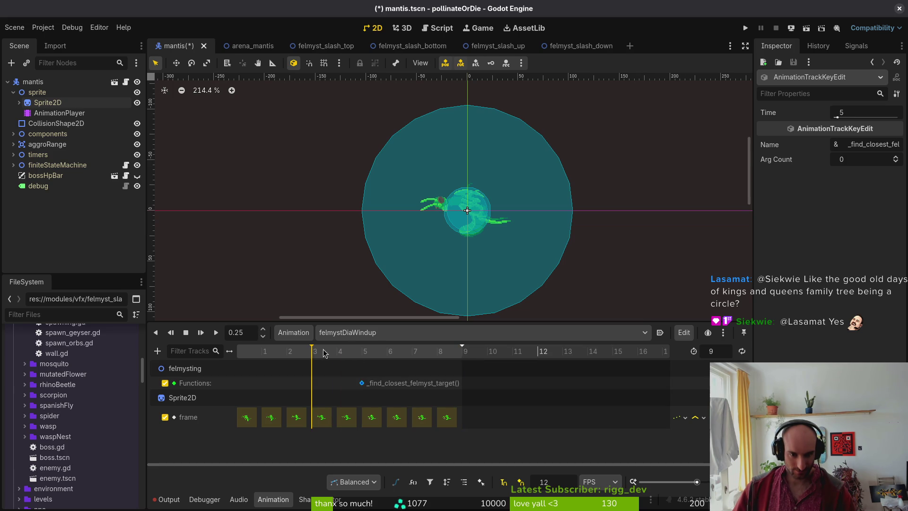
{"action": "left_click", "coordinate": [363, 355]}
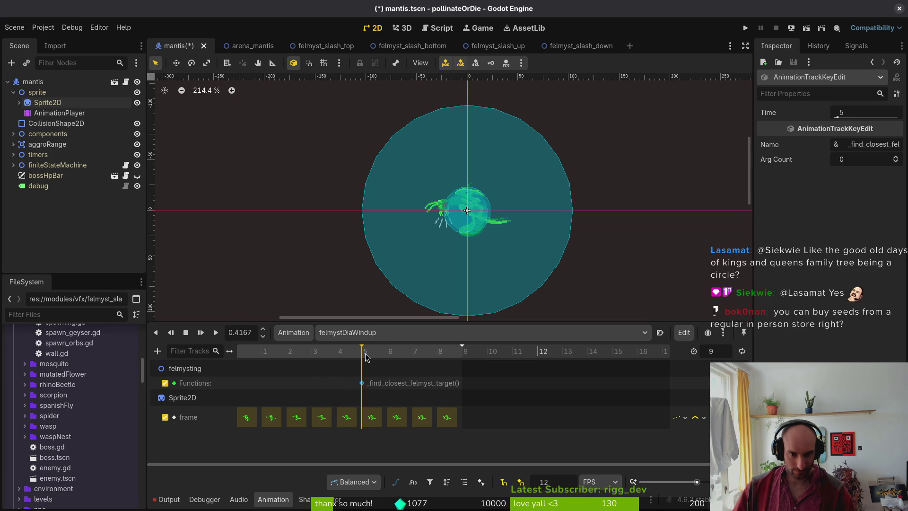
{"action": "left_click", "coordinate": [407, 332]}
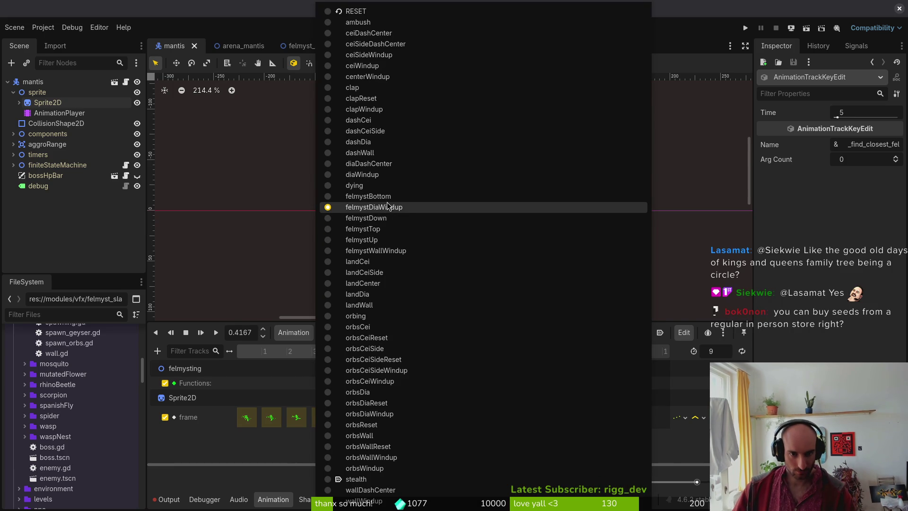
In felmystWallWindup, delete the old sprite frame track and move the target-finding call key later.
{"action": "left_click", "coordinate": [389, 252]}
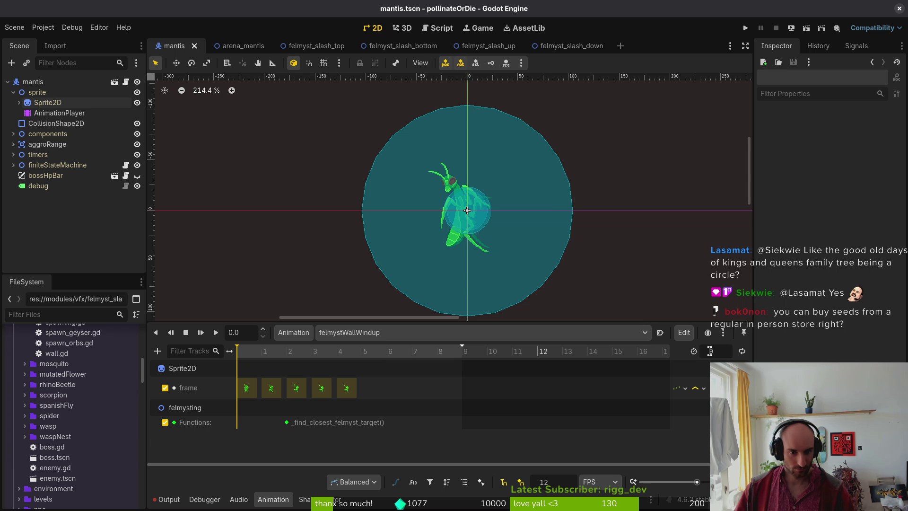
{"action": "left_click", "coordinate": [366, 387]}
{"action": "key", "text": "Delete"}
{"action": "key", "text": "ctrl+s"}
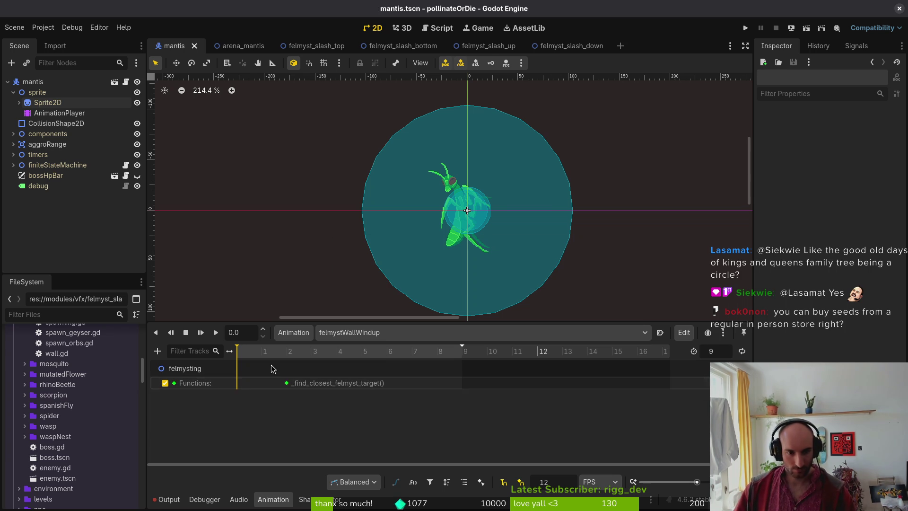
{"action": "left_click_drag", "start_coordinate": [290, 387], "coordinate": [366, 389]}
{"action": "key", "text": "ctrl+s"}
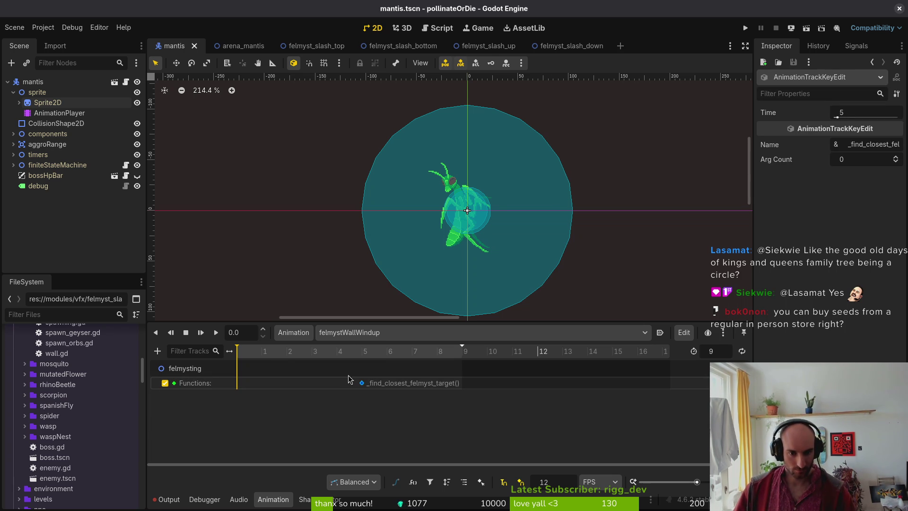
Set the mantis Sprite2D frame coords to row 30, then step it to row 32.
{"action": "left_click", "coordinate": [47, 103]}
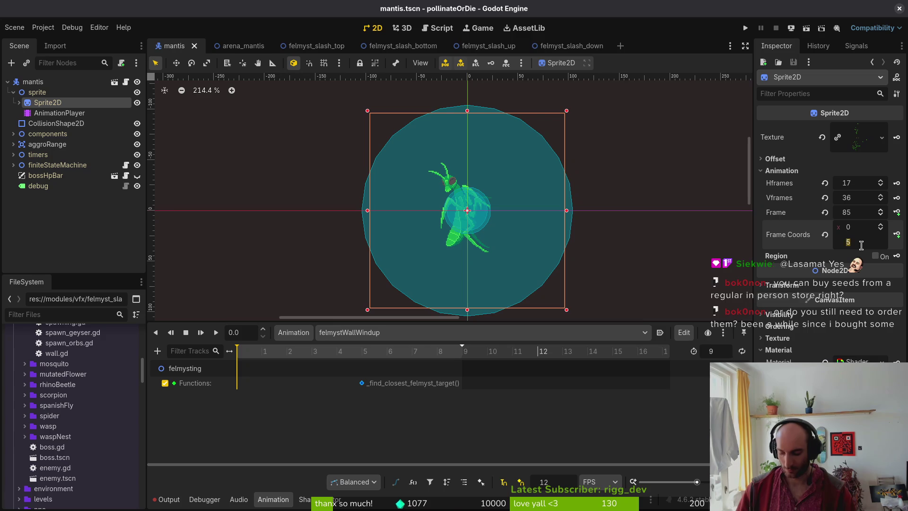
{"action": "key", "text": "BackSpace"}
{"action": "key", "text": "Return"}
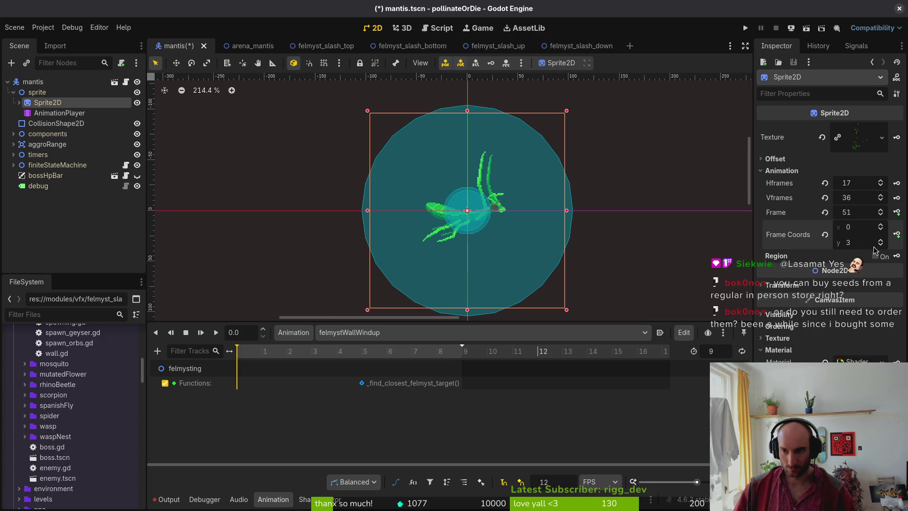
{"action": "type", "text": "0"}
{"action": "key", "text": "Return"}
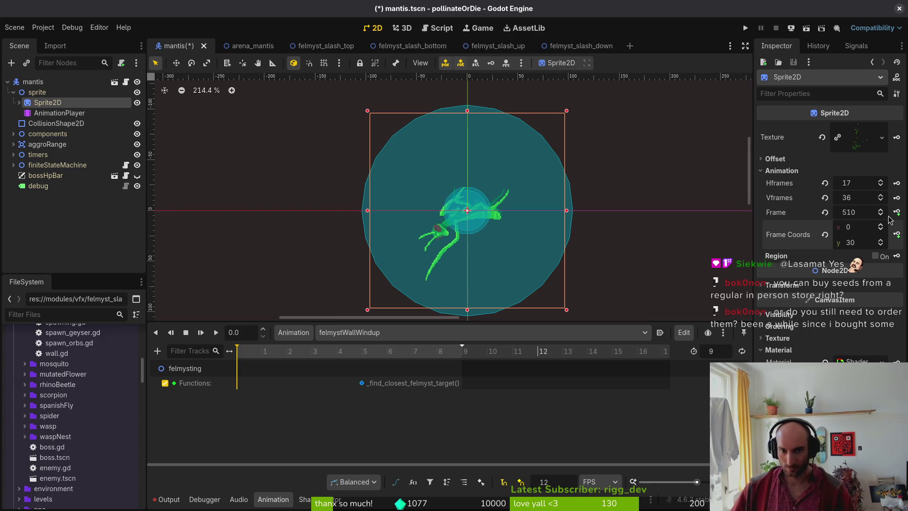
{"action": "left_click", "coordinate": [881, 241]}
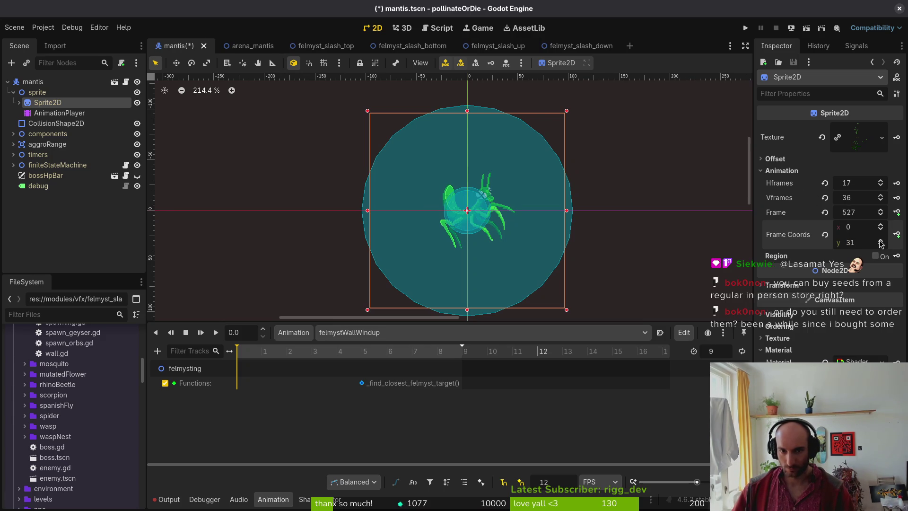
{"action": "left_click", "coordinate": [880, 241]}
Key successive Sprite2D frames into the felmystWallWindup animation and save the scene.
{"action": "left_click", "coordinate": [897, 212]}
{"action": "left_click", "coordinate": [497, 283]}
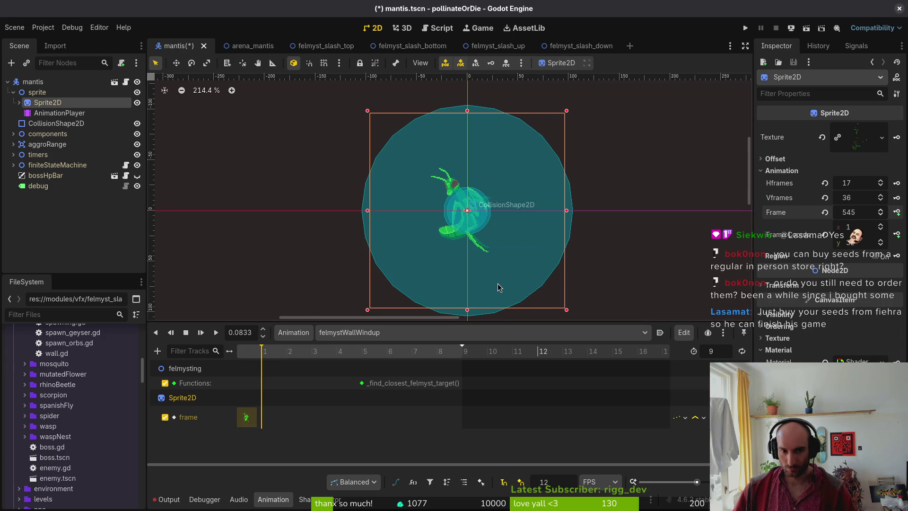
{"action": "left_click", "coordinate": [897, 211]}
{"action": "left_click", "coordinate": [897, 212]}
{"action": "left_click", "coordinate": [897, 212]}
{"action": "left_click", "coordinate": [897, 212]}
{"action": "left_click", "coordinate": [897, 212]}
{"action": "left_click", "coordinate": [897, 212]}
{"action": "left_click", "coordinate": [897, 212]}
{"action": "left_click", "coordinate": [897, 212]}
{"action": "key", "text": "ctrl+s"}
Run the project to test the reworked felmystWallWindup animation.
{"action": "left_click", "coordinate": [362, 383]}
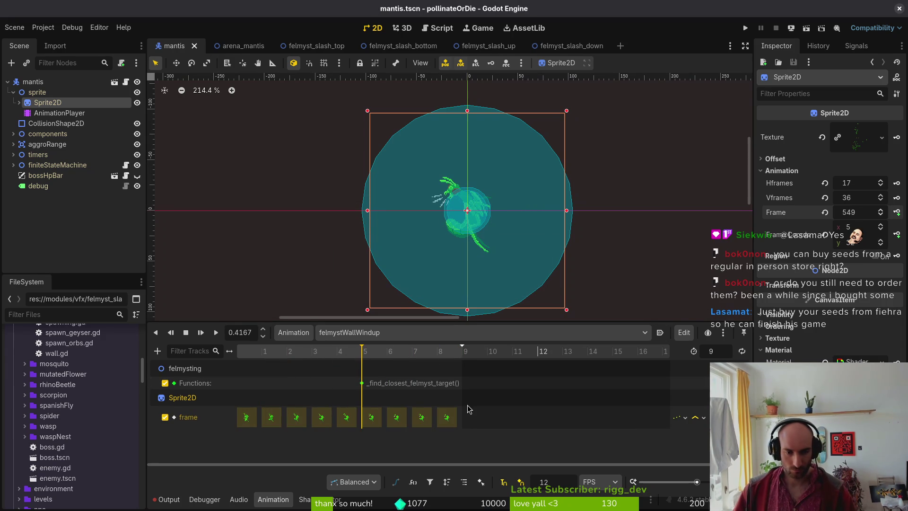
{"action": "left_click", "coordinate": [634, 216]}
{"action": "left_click", "coordinate": [746, 28]}
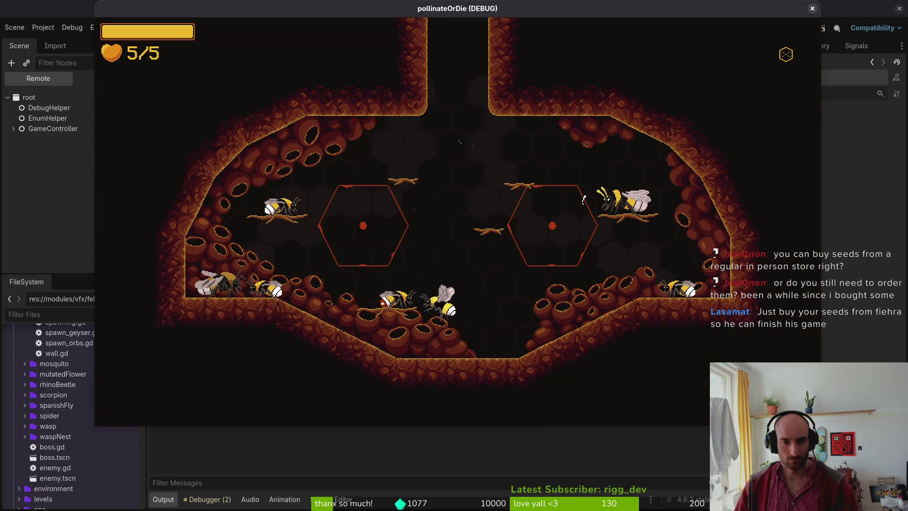
Jump to the mantis boss level from the game's debug menu.
{"action": "key", "text": "Escape"}
{"action": "key", "text": "Down"}
{"action": "key", "text": "Return"}
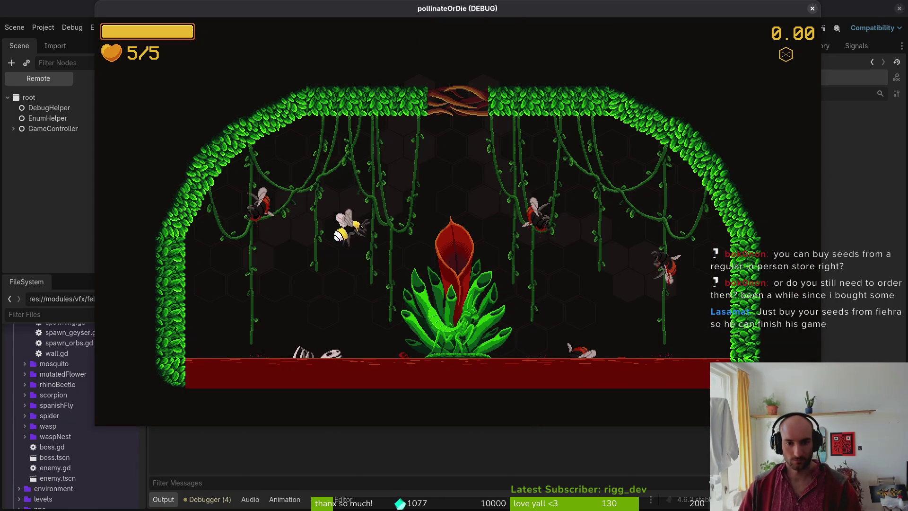
Fly the bee around the arena with WASD, slashing at the mantis near the walls and plant.
{"action": "key", "text": "w"}
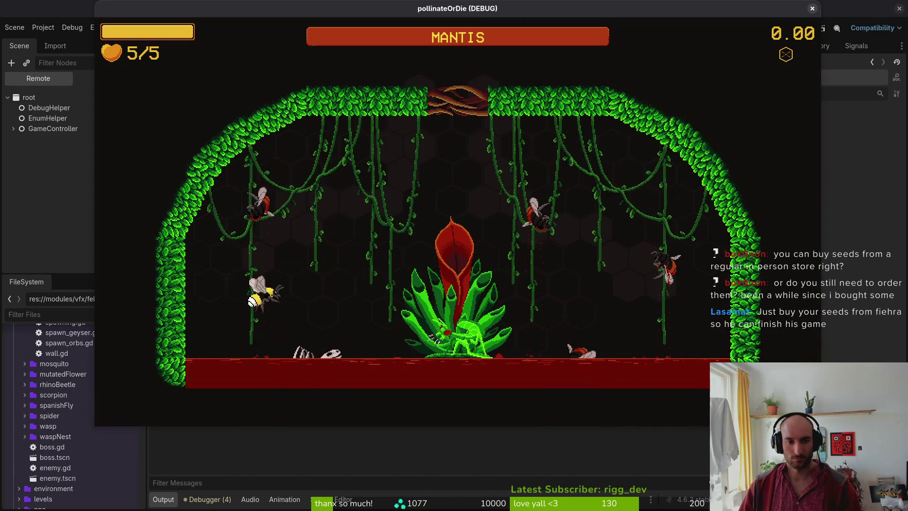
{"action": "key", "text": "d"}
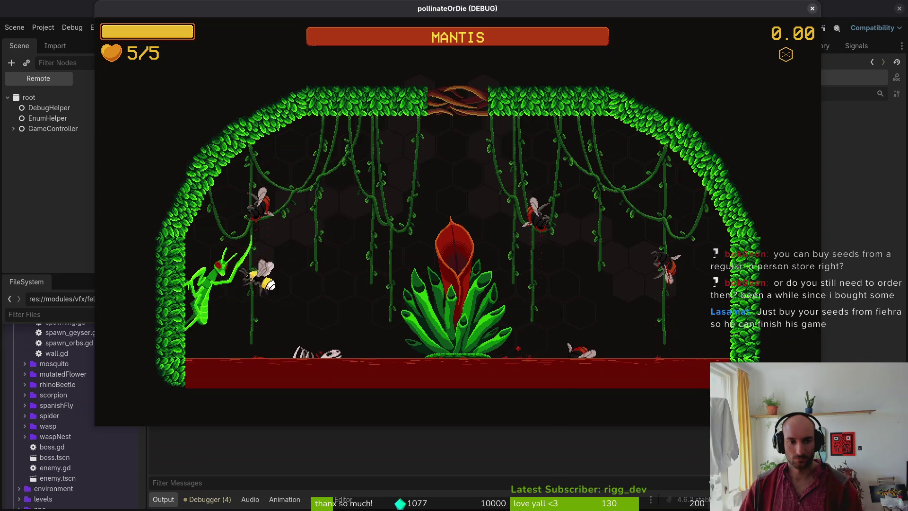
{"action": "key", "text": "a"}
{"action": "key", "text": "w"}
{"action": "key", "text": "s"}
{"action": "key", "text": "a"}
{"action": "key", "text": "d"}
{"action": "key", "text": "w"}
{"action": "key", "text": "s"}
{"action": "key", "text": "a"}
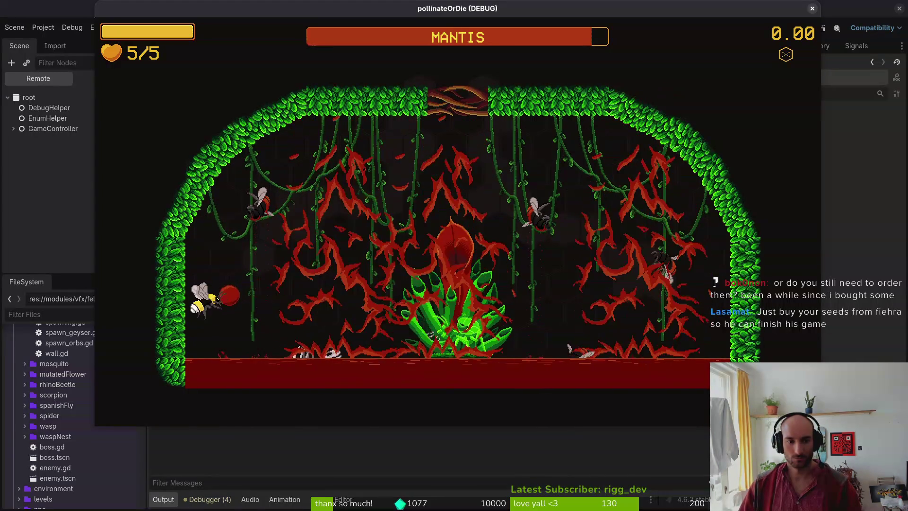
{"action": "key", "text": "w"}
{"action": "key", "text": "d"}
{"action": "key", "text": "s"}
{"action": "key", "text": "w"}
{"action": "key", "text": "d"}
{"action": "key", "text": "d"}
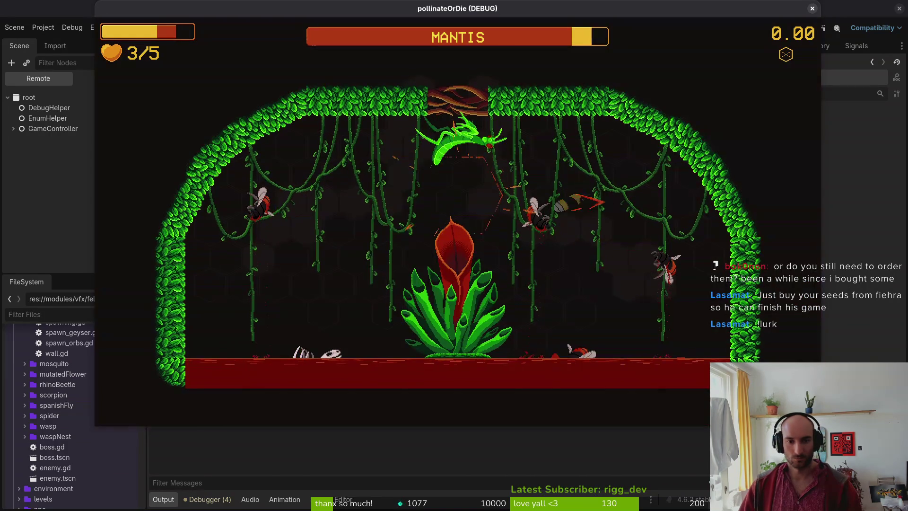
{"action": "key", "text": "a"}
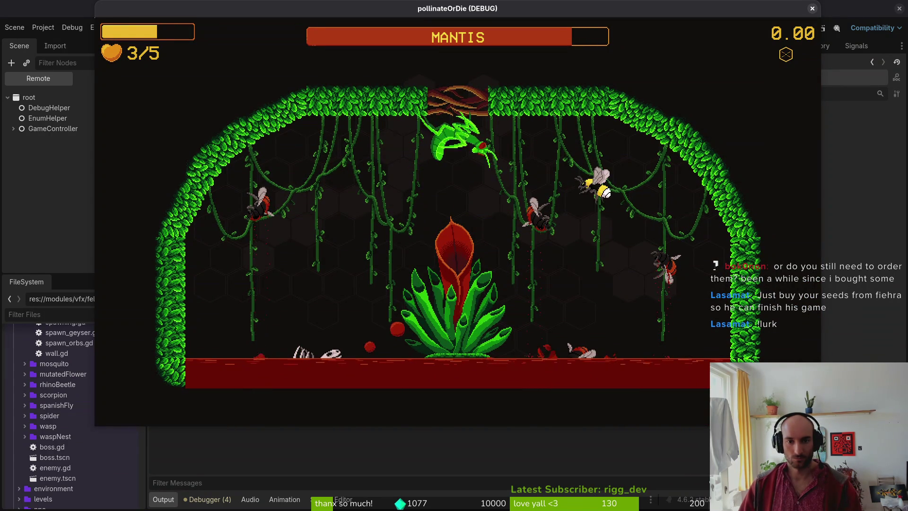
{"action": "key", "text": "s"}
{"action": "key", "text": "a"}
{"action": "key", "text": "w"}
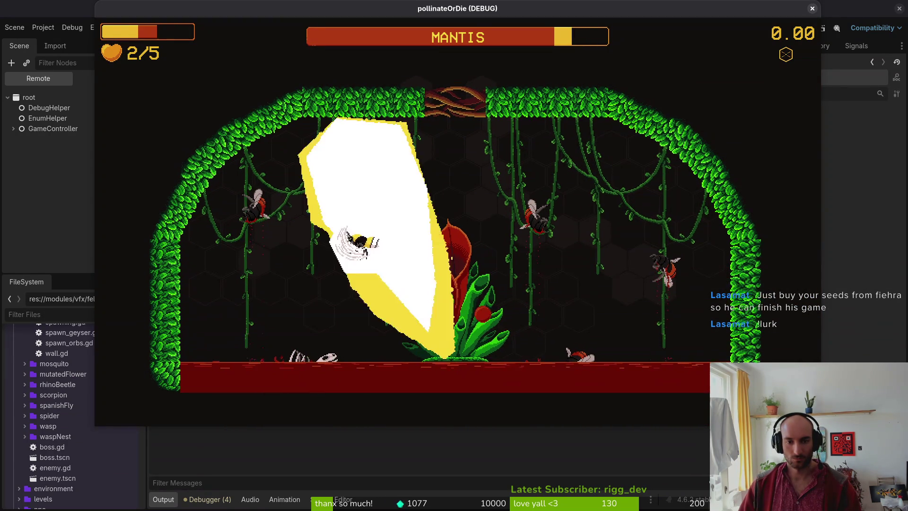
{"action": "key", "text": "s"}
{"action": "key", "text": "a"}
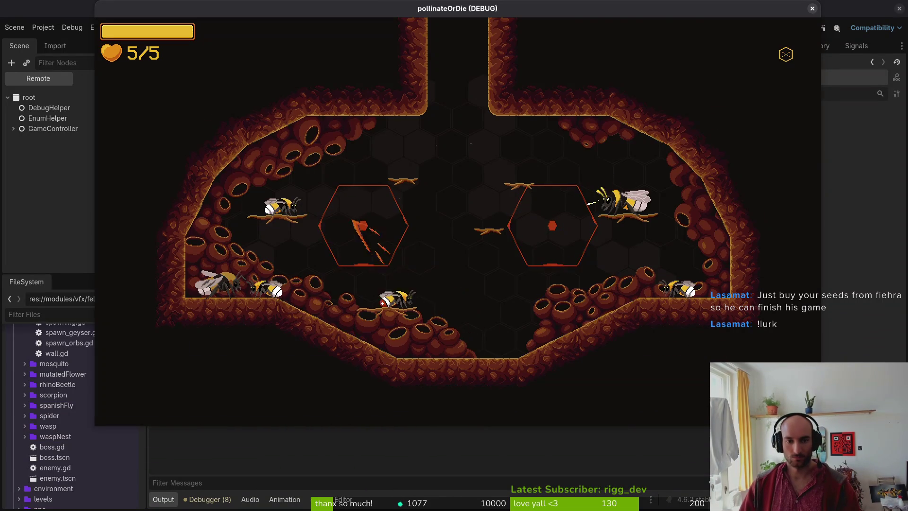
Restart the mantis level, fight the boss again, then pause the game.
{"action": "key", "text": "F1"}
{"action": "key", "text": "Return"}
{"action": "key", "text": "s"}
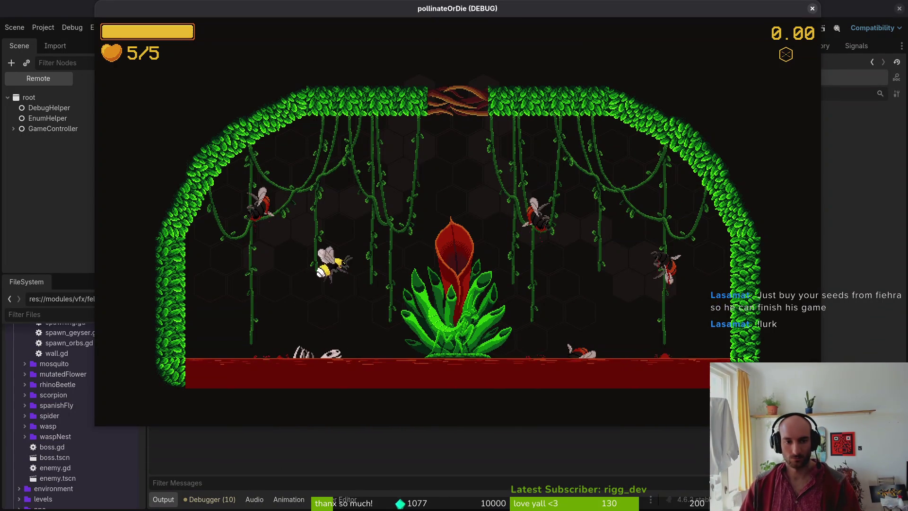
{"action": "key", "text": "a"}
{"action": "key", "text": "a"}
{"action": "key", "text": "w"}
{"action": "key", "text": "s"}
{"action": "key", "text": "w"}
{"action": "key", "text": "d"}
{"action": "key", "text": "d"}
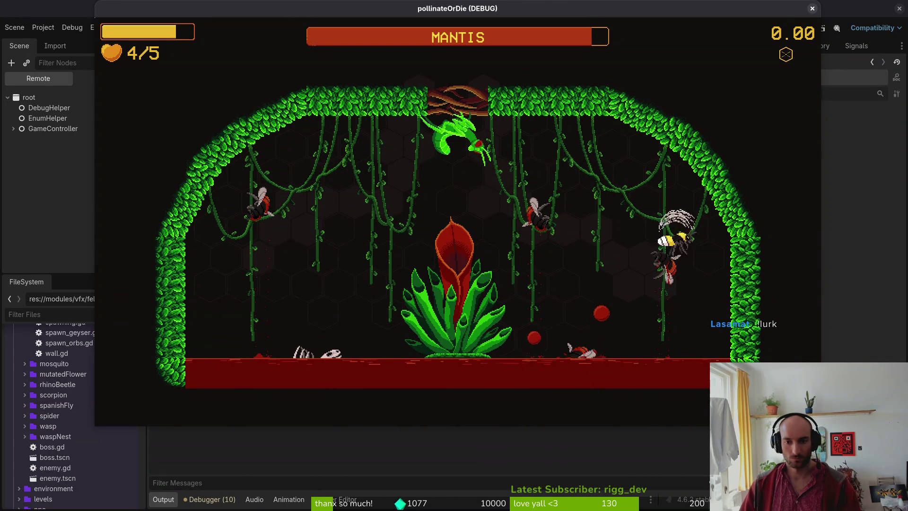
{"action": "key", "text": "a"}
{"action": "key", "text": "a"}
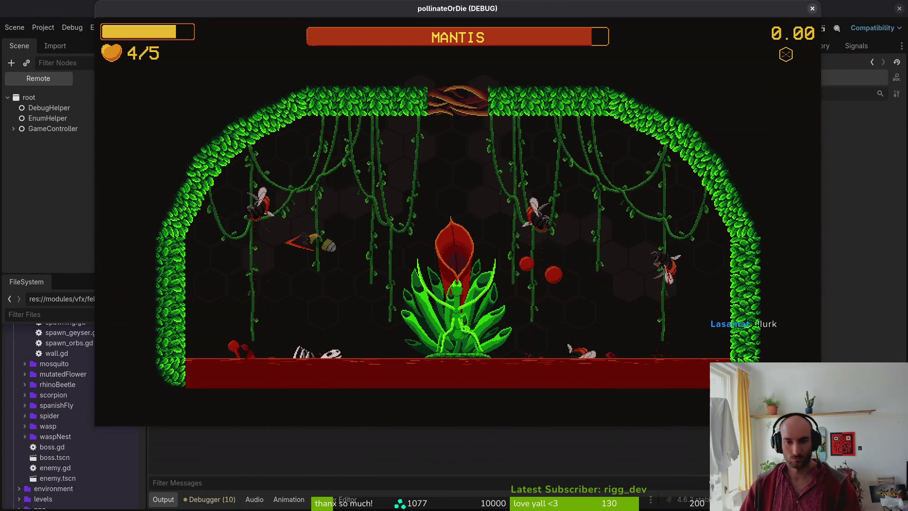
{"action": "key", "text": "d"}
{"action": "key", "text": "d"}
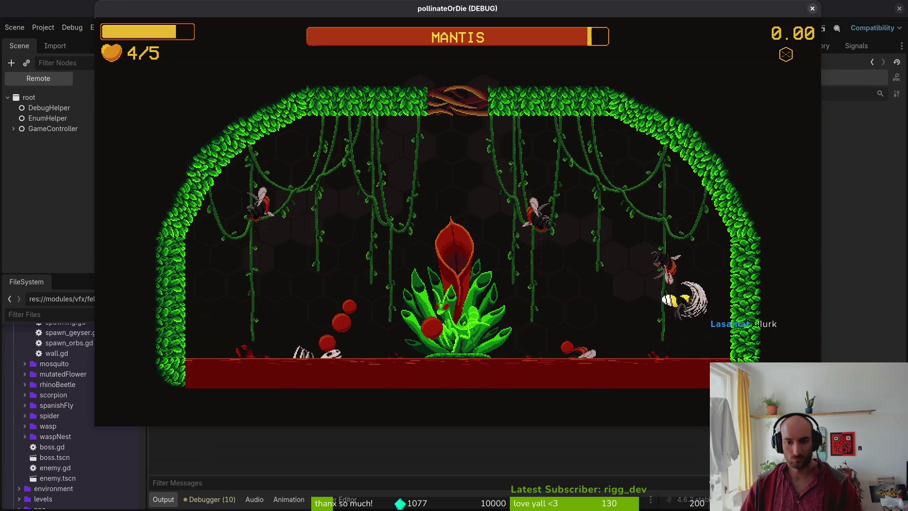
{"action": "key", "text": "a"}
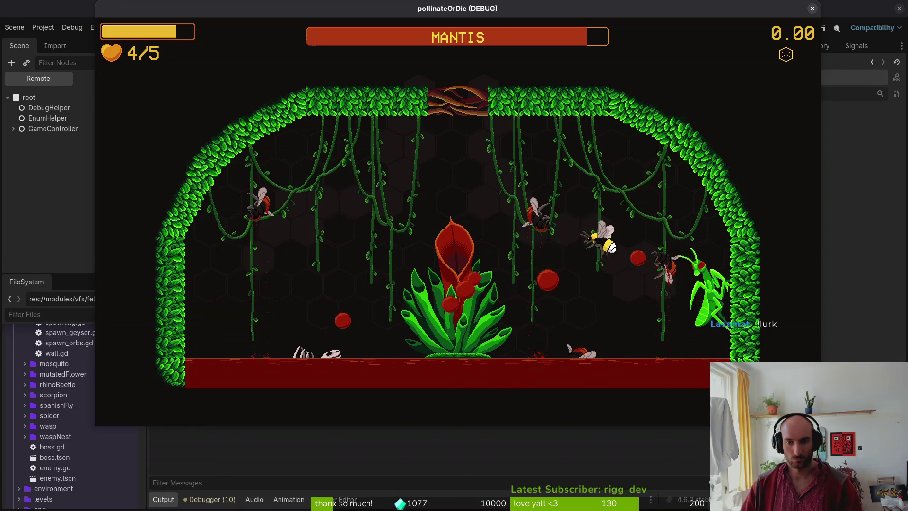
{"action": "key", "text": "Escape"}
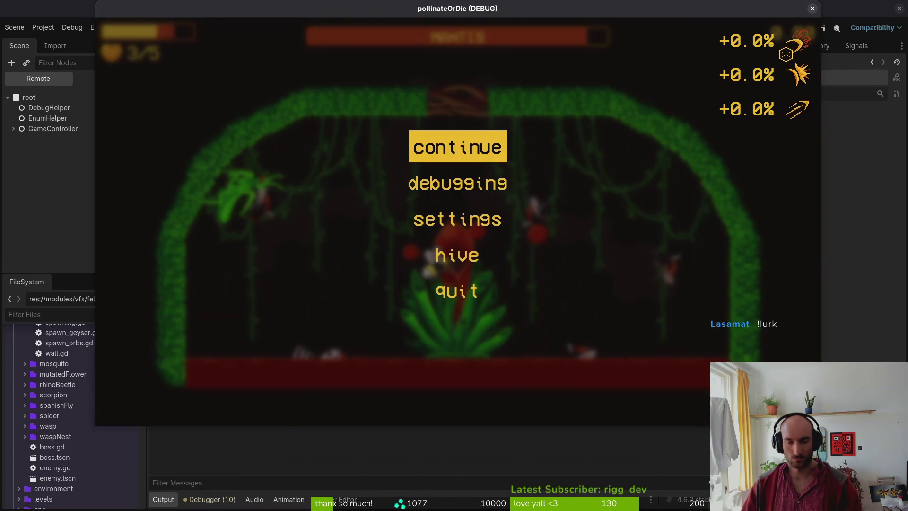
Close the game and set the felmyst_slash_top sprite's Vframes to 5, then save.
{"action": "key", "text": "F8"}
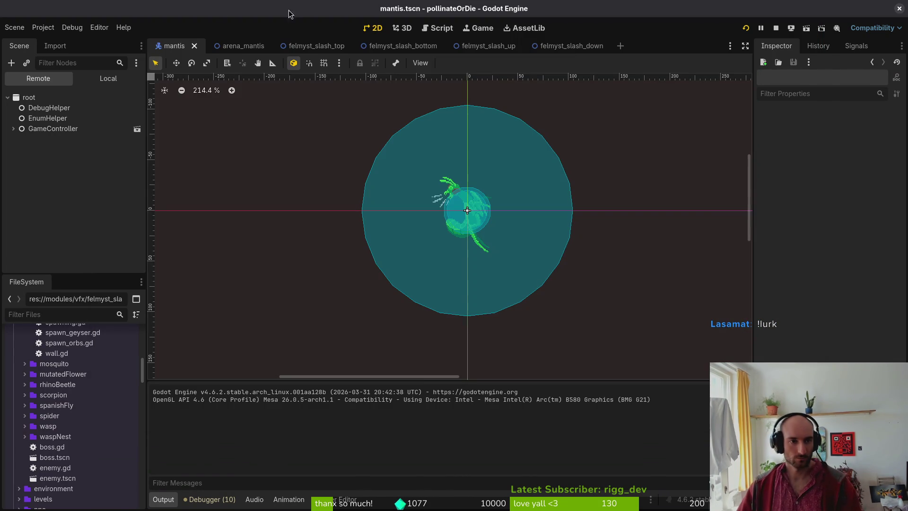
{"action": "left_click", "coordinate": [310, 46]}
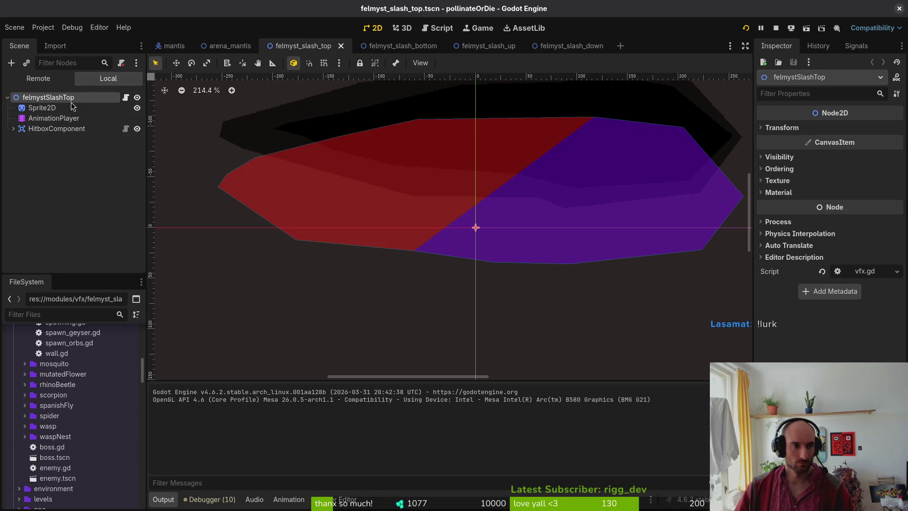
{"action": "left_click", "coordinate": [55, 108]}
{"action": "left_click", "coordinate": [871, 196]}
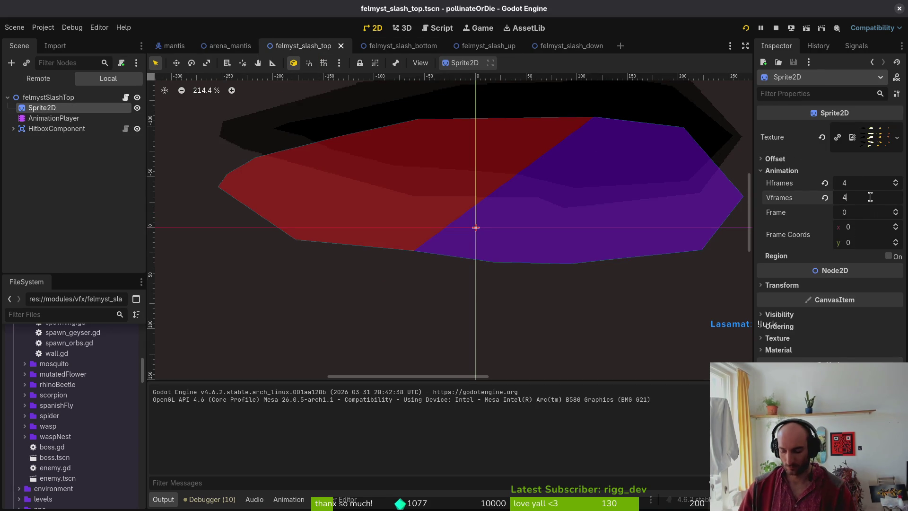
{"action": "key", "text": "Return"}
{"action": "key", "text": "ctrl+s"}
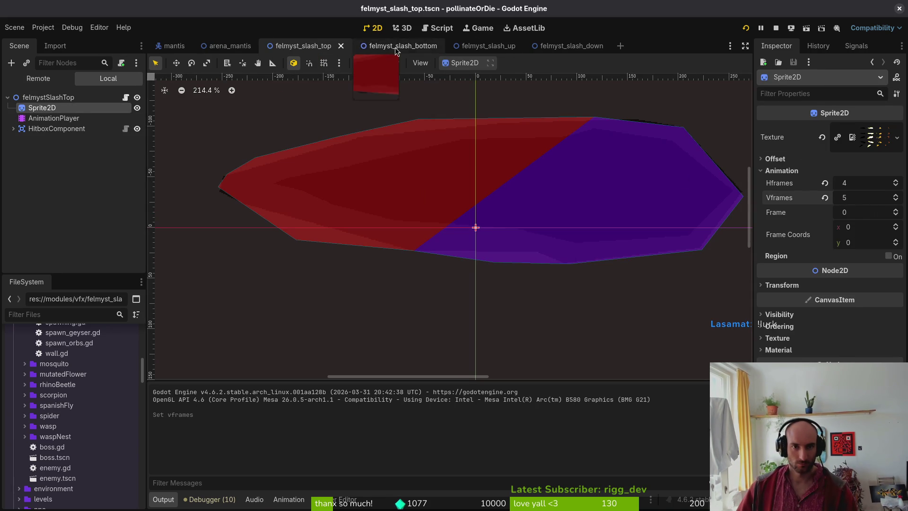
Set the felmyst_slash_bottom sprite's Vframes to 5 and save.
{"action": "left_click", "coordinate": [390, 46]}
{"action": "left_click", "coordinate": [42, 108]}
{"action": "left_click", "coordinate": [863, 198]}
{"action": "type", "text": "5"}
{"action": "key", "text": "Return"}
{"action": "key", "text": "ctrl+s"}
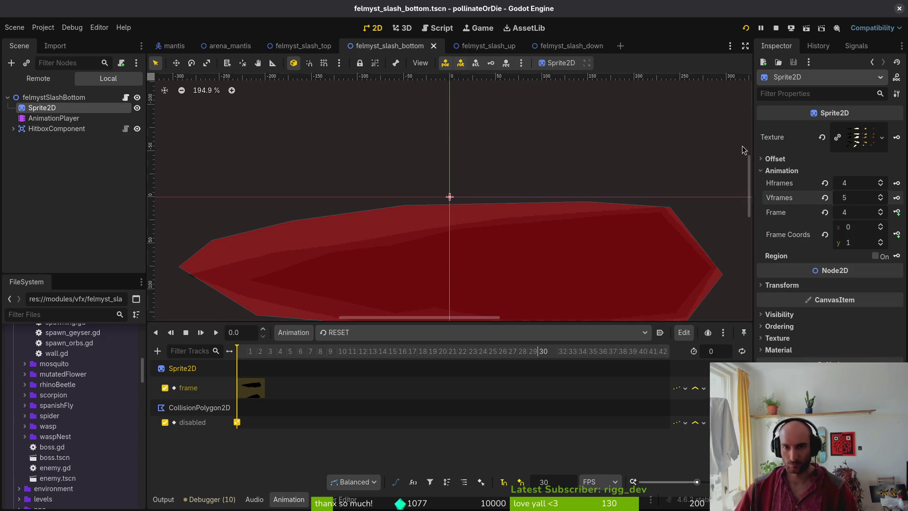
Set the felmyst_slash_up sprite's Vframes to 5 and save.
{"action": "left_click", "coordinate": [476, 46]}
{"action": "left_click", "coordinate": [47, 108]}
{"action": "left_click", "coordinate": [861, 196]}
{"action": "key", "text": "Return"}
{"action": "key", "text": "ctrl+s"}
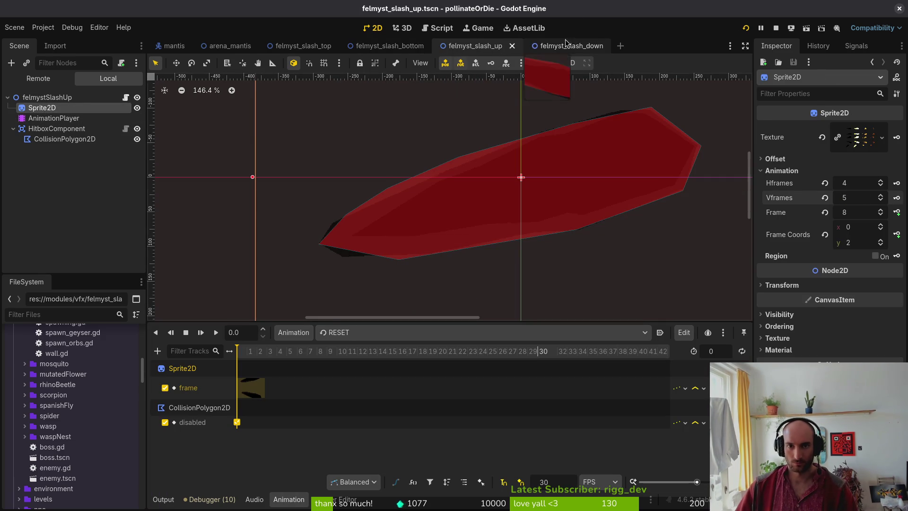
Set the felmyst_slash_down sprite's Vframes to 5.
{"action": "left_click", "coordinate": [565, 46]}
{"action": "left_click", "coordinate": [863, 196]}
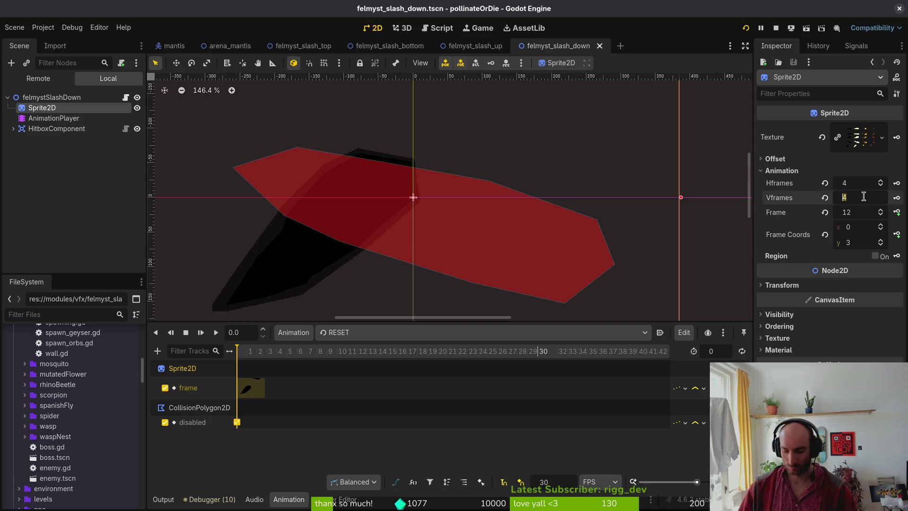
{"action": "type", "text": "5"}
{"action": "key", "text": "Return"}
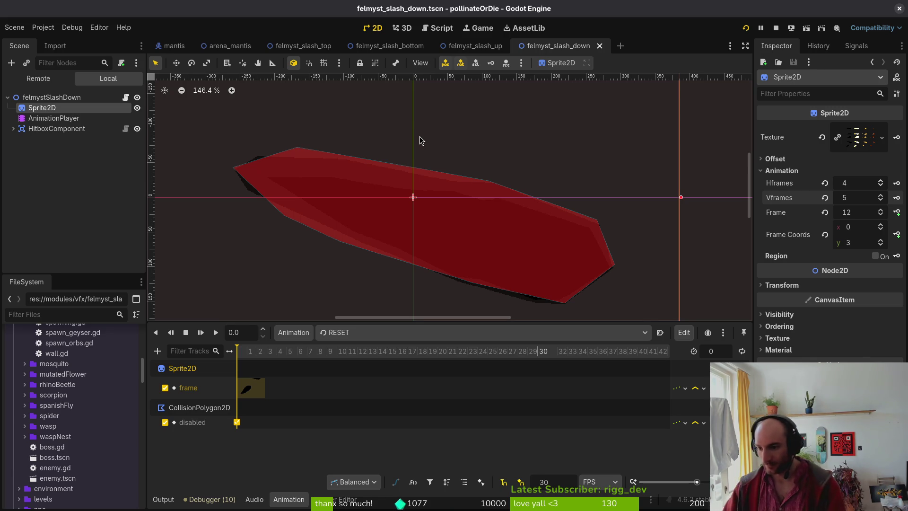
Create a new scene with a 2D root node named felmystSlashCei.
{"action": "left_click", "coordinate": [419, 137]}
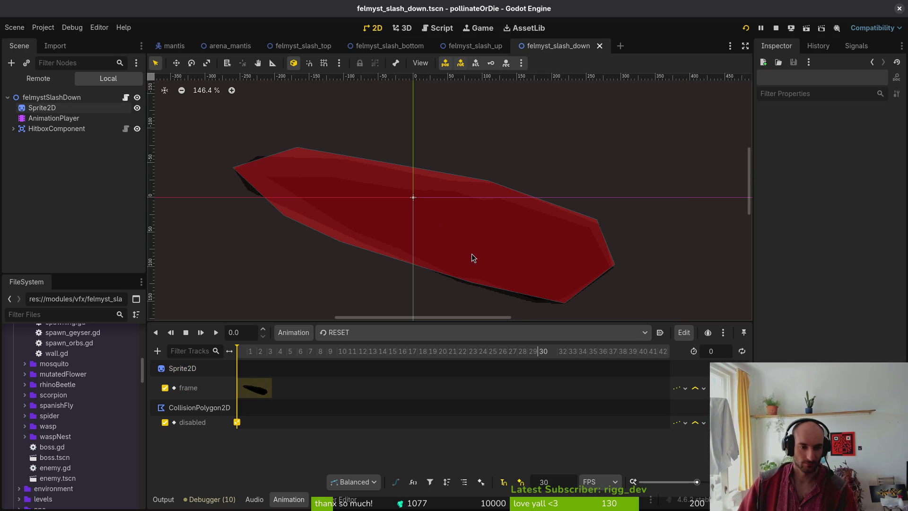
{"action": "left_click_drag", "start_coordinate": [544, 255], "coordinate": [510, 243]}
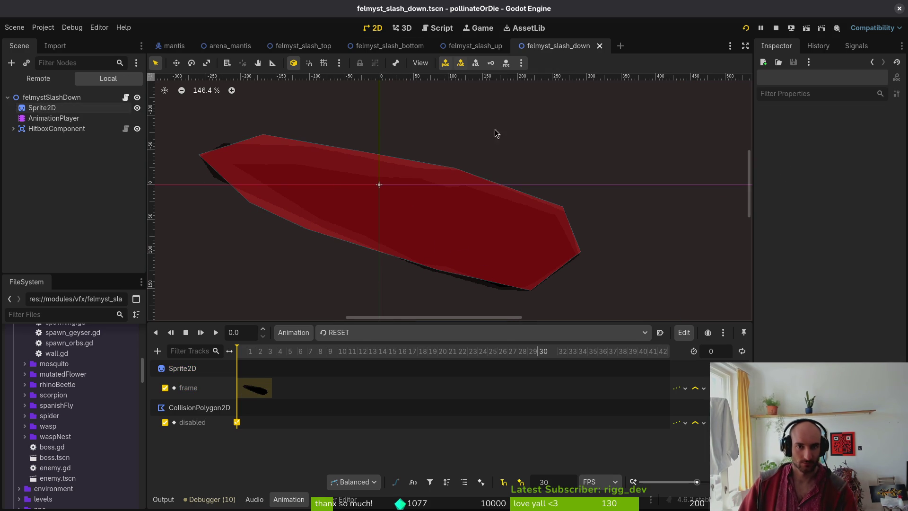
{"action": "left_click", "coordinate": [15, 28]}
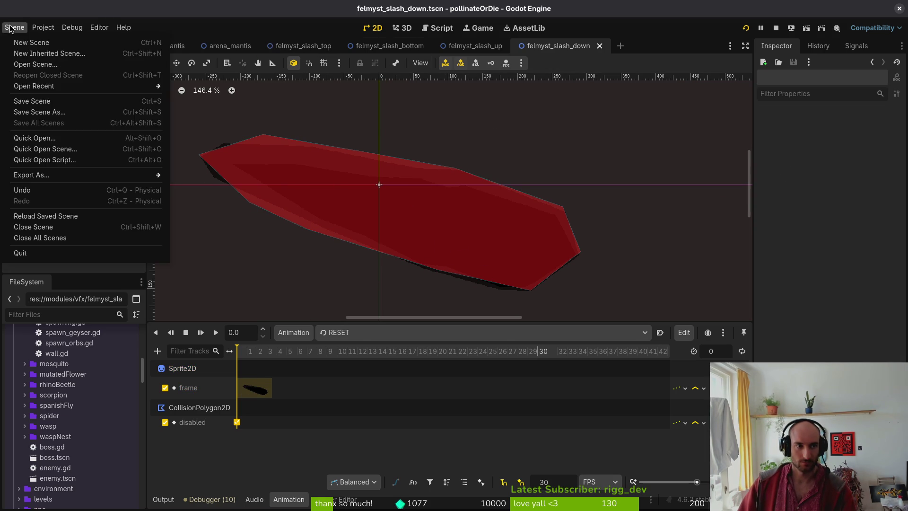
{"action": "left_click", "coordinate": [26, 40]}
{"action": "left_click", "coordinate": [98, 110]}
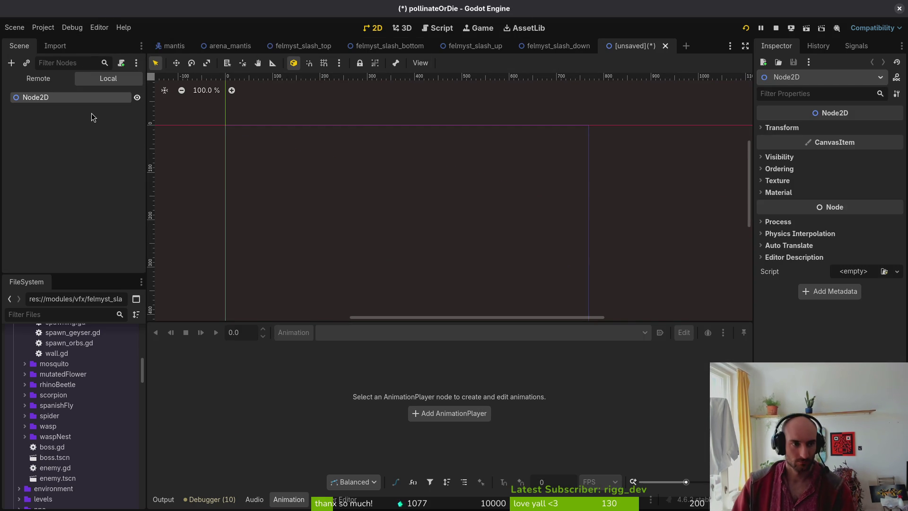
{"action": "key", "text": "F2"}
{"action": "type", "text": "felmystS"}
{"action": "type", "text": "lasyh"}
{"action": "type", "text": "Cei"}
{"action": "key", "text": "Return"}
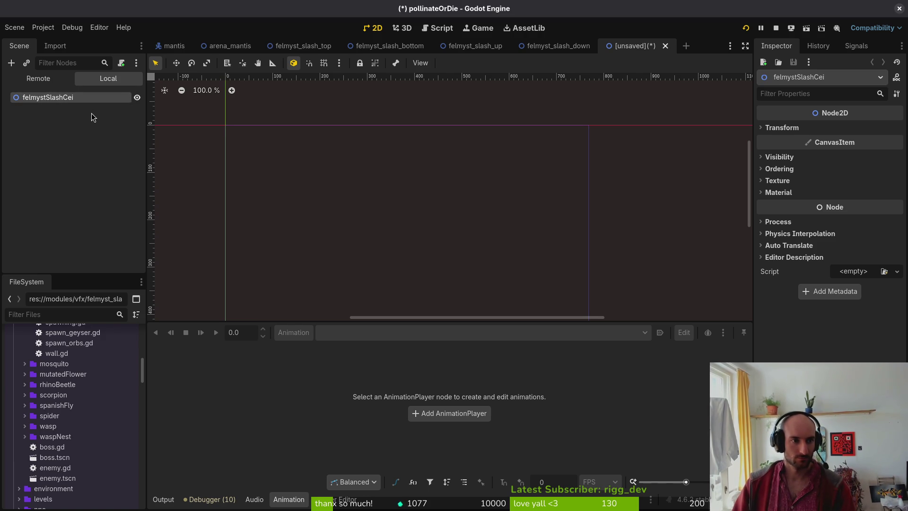
Copy the sprite, animation player and hitbox nodes from felmyst_slash_down into the new scene.
{"action": "left_click", "coordinate": [555, 46]}
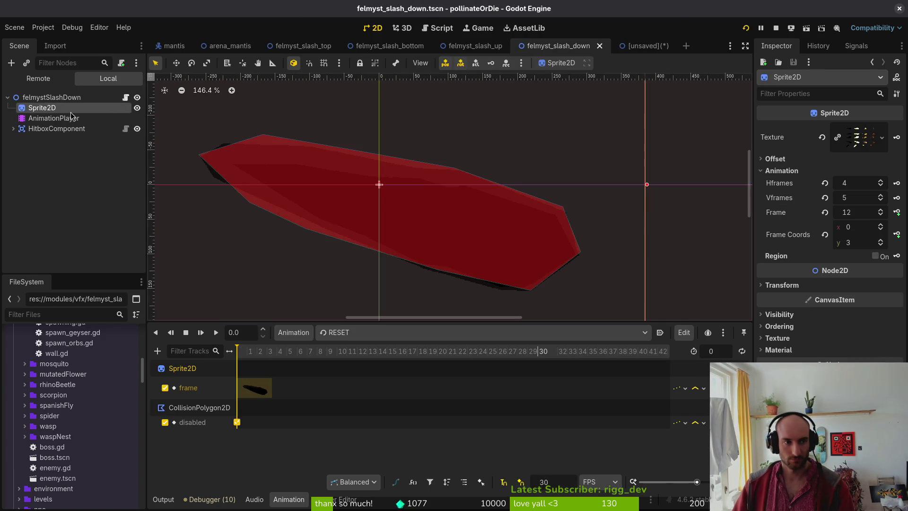
{"action": "left_click", "coordinate": [56, 129], "text": "shift"}
{"action": "left_click", "coordinate": [644, 46]}
{"action": "key", "text": "ctrl+v"}
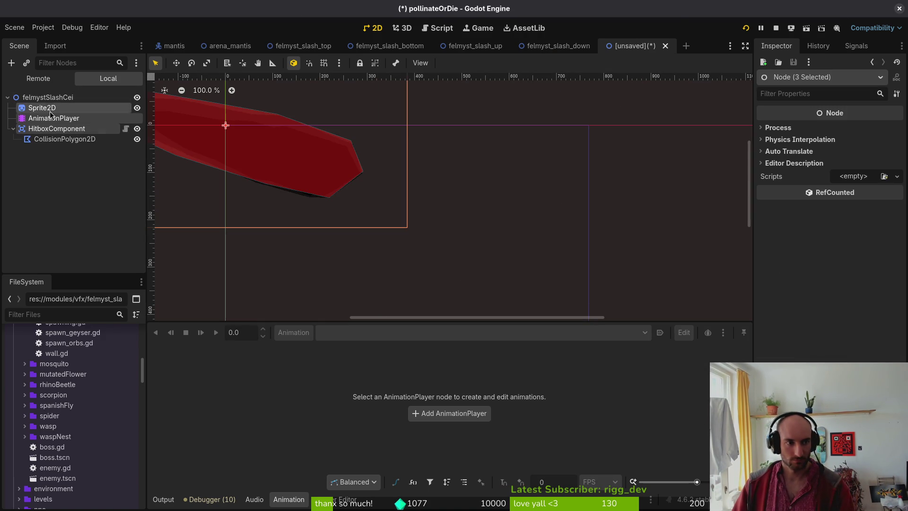
Save the new scene as felmyst_slash_cei.tscn in modules/vfx.
{"action": "key", "text": "ctrl+s"}
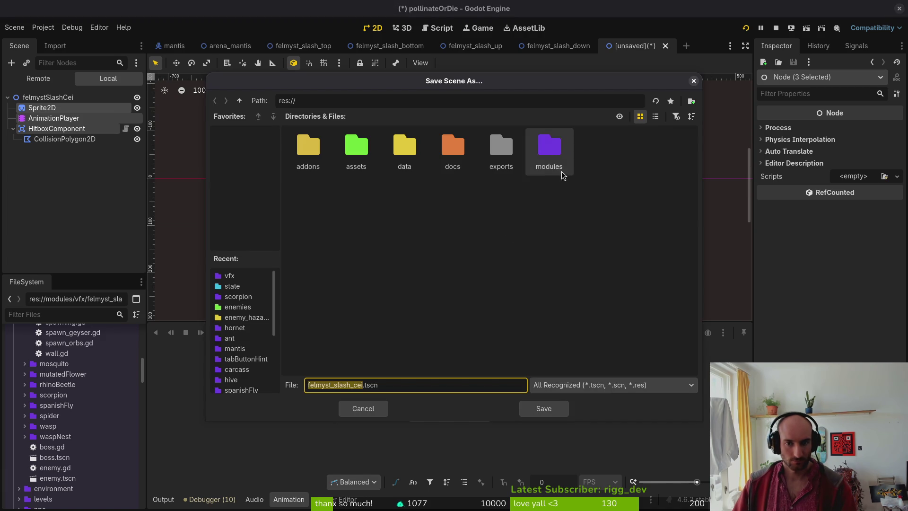
{"action": "double_click", "coordinate": [553, 156]}
{"action": "double_click", "coordinate": [342, 192]}
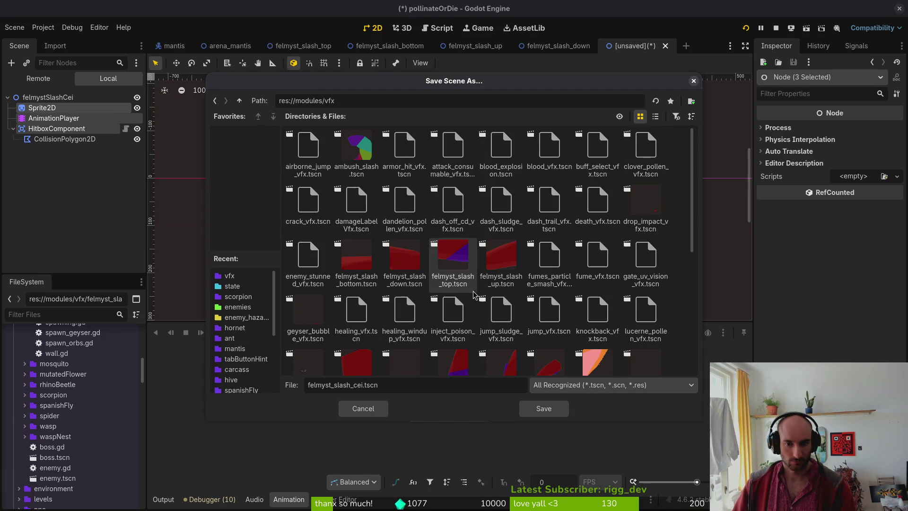
{"action": "left_click", "coordinate": [544, 410]}
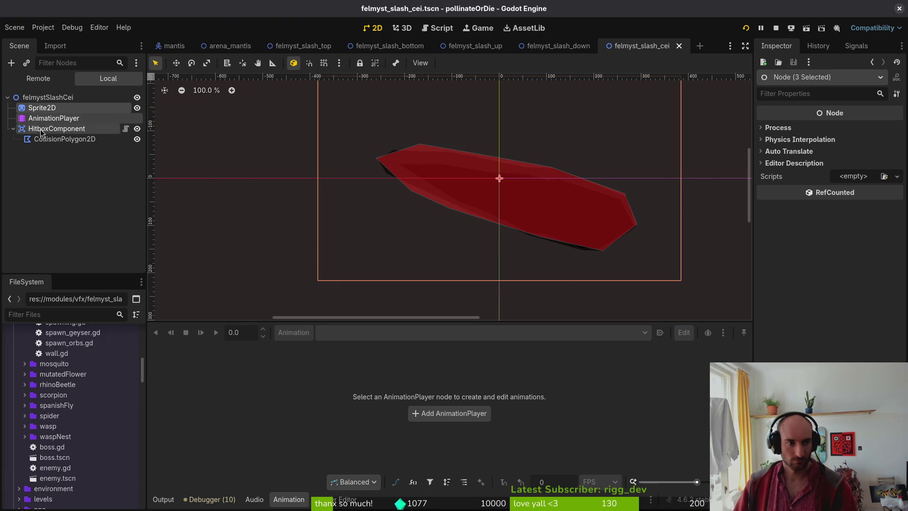
Delete the copied AnimationPlayer from the felmyst_slash_cei scene.
{"action": "left_click", "coordinate": [49, 119]}
{"action": "key", "text": "Delete"}
{"action": "key", "text": "Return"}
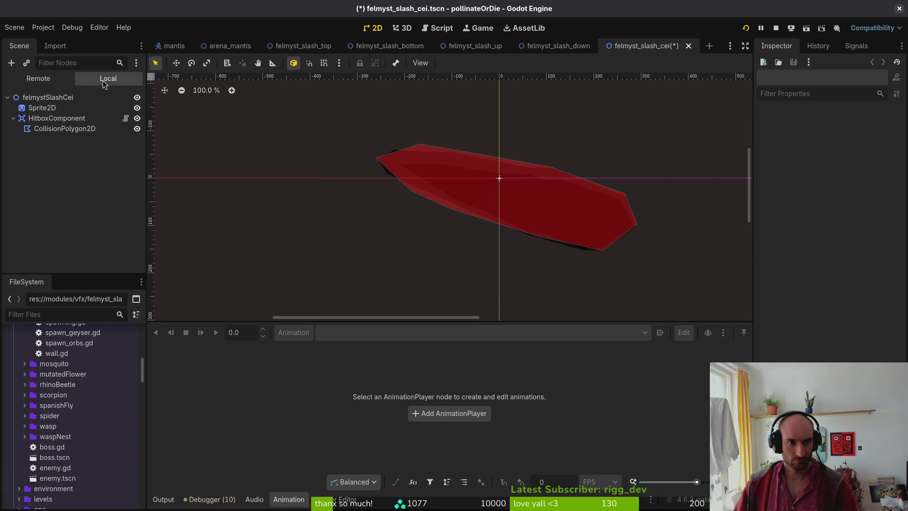
{"action": "left_click", "coordinate": [41, 108]}
{"action": "left_click", "coordinate": [49, 98]}
{"action": "key", "text": "ctrl+a"}
Add an AnimationPlayer node and place it above HitboxComponent.
{"action": "type", "text": "animp"}
{"action": "key", "text": "Return"}
{"action": "left_click_drag", "start_coordinate": [58, 140], "coordinate": [62, 115]}
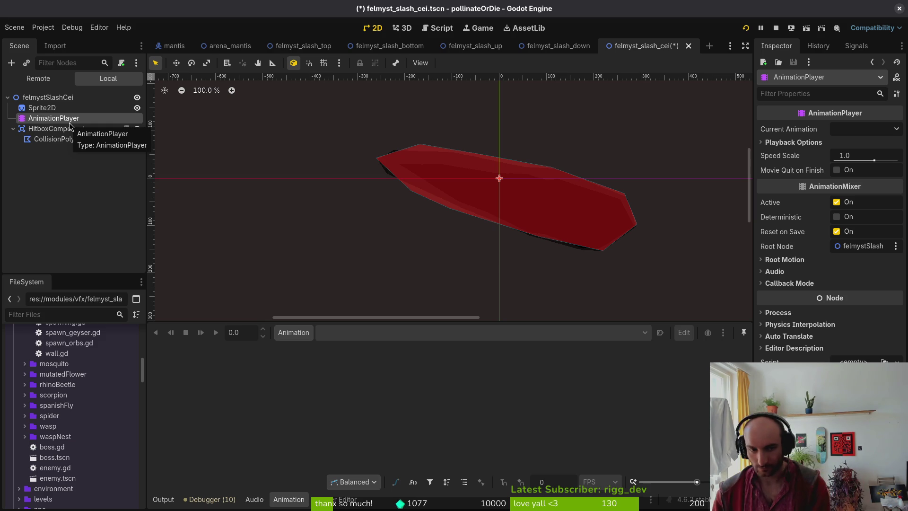
Create an 'active' animation with 12 FPS snapping and length 4, then save.
{"action": "mouse_move", "coordinate": [189, 38]}
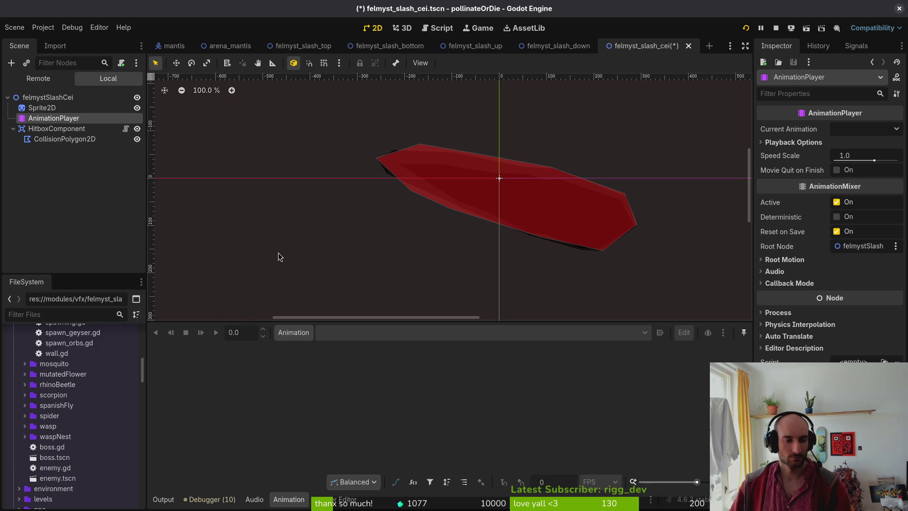
{"action": "left_click", "coordinate": [301, 334]}
{"action": "left_click", "coordinate": [298, 352]}
{"action": "type", "text": "active"}
{"action": "key", "text": "Return"}
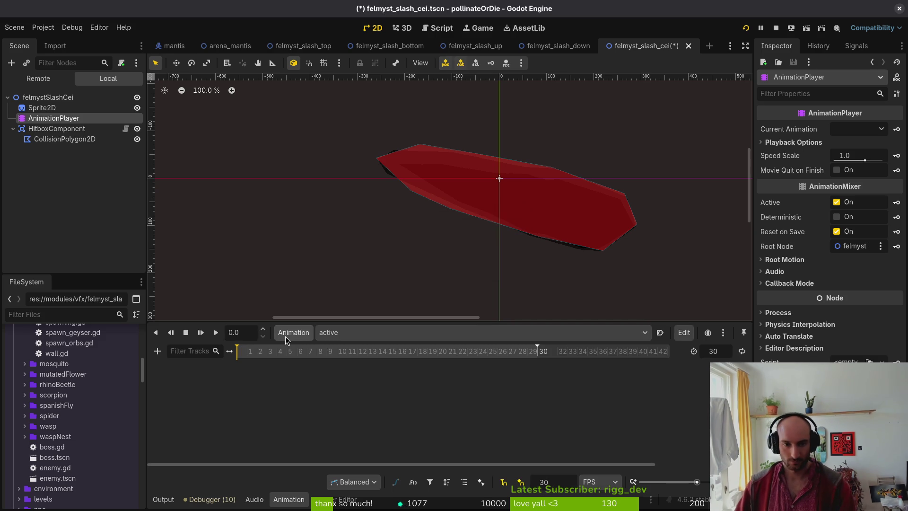
{"action": "key", "text": "Return"}
{"action": "left_click", "coordinate": [714, 351]}
{"action": "type", "text": "4"}
{"action": "key", "text": "Return"}
{"action": "key", "text": "ctrl+s"}
View felmyst_slash_down's active animation for reference.
{"action": "left_click", "coordinate": [560, 48]}
{"action": "left_click", "coordinate": [54, 118]}
{"action": "left_click", "coordinate": [352, 332]}
{"action": "left_click", "coordinate": [353, 361]}
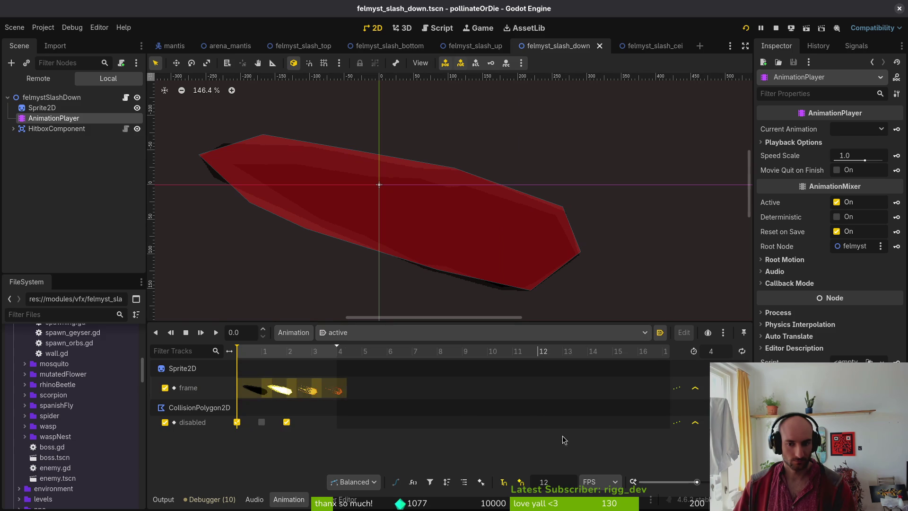
{"action": "left_click", "coordinate": [651, 46]}
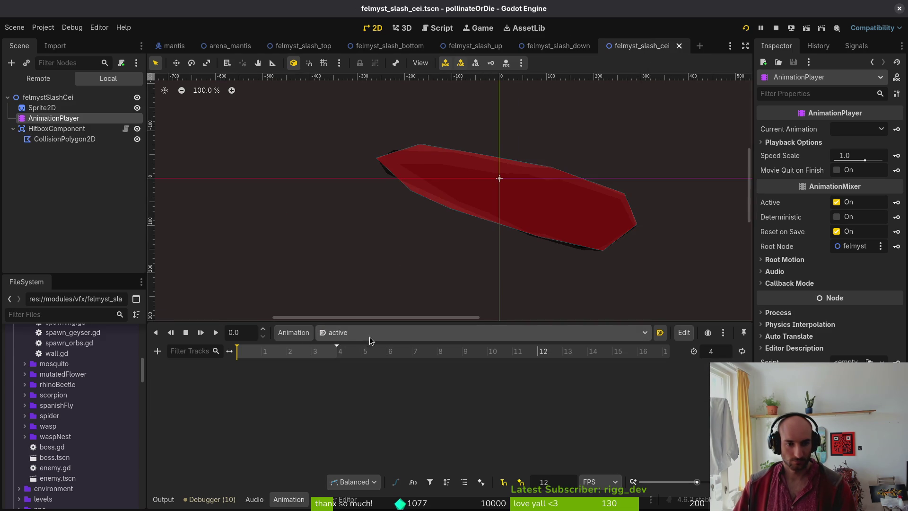
Key the Sprite2D frame at 16, 17 and onward on successive frames, and save.
{"action": "left_click", "coordinate": [42, 107]}
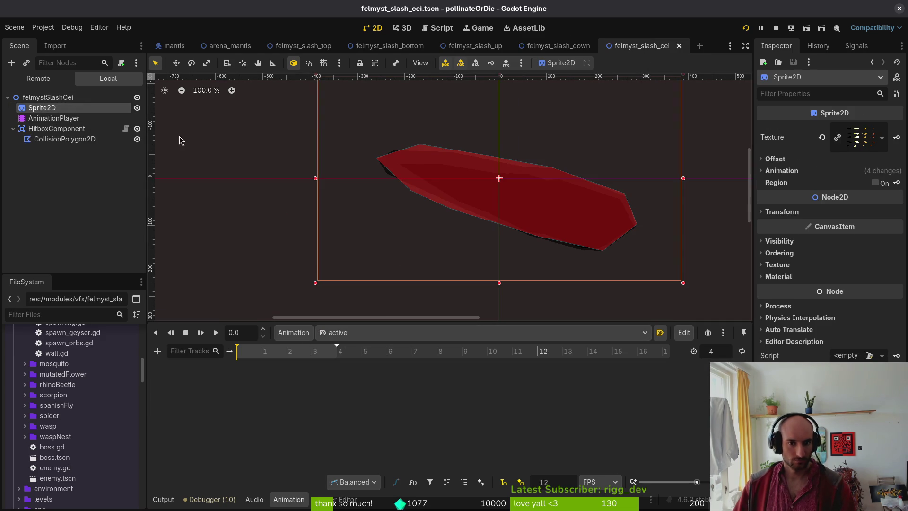
{"action": "left_click", "coordinate": [791, 173]}
{"action": "left_click", "coordinate": [881, 242]}
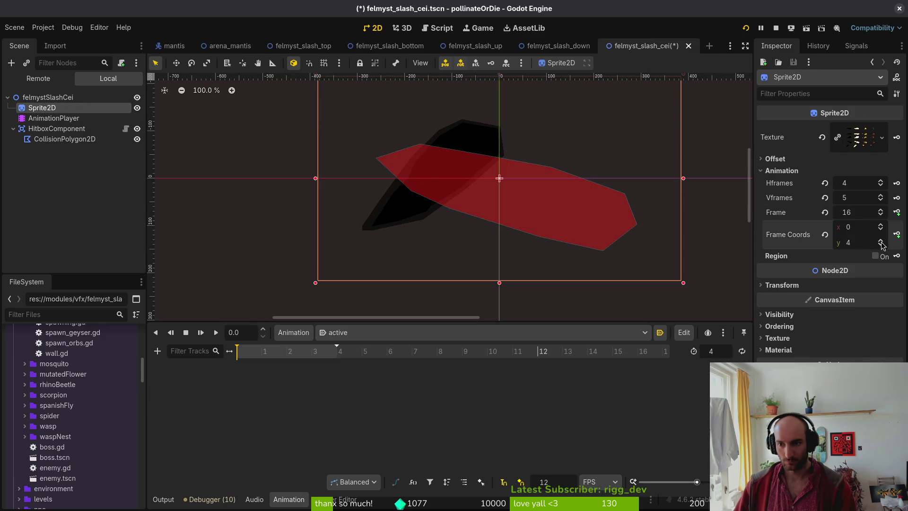
{"action": "left_click", "coordinate": [896, 211]}
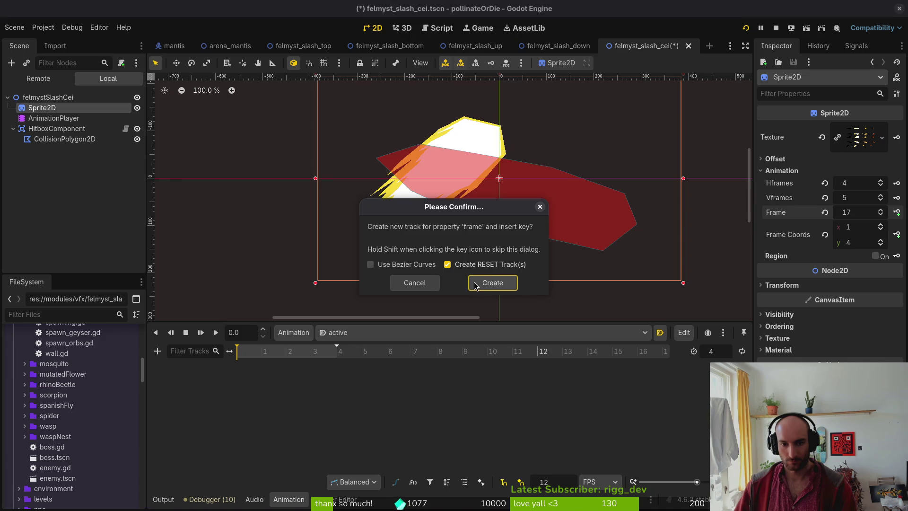
{"action": "left_click", "coordinate": [489, 283]}
{"action": "left_click", "coordinate": [261, 354]}
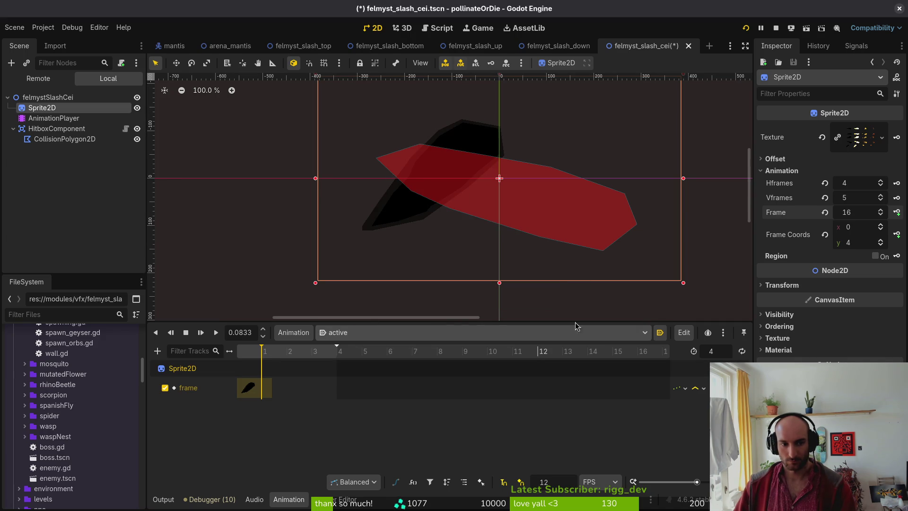
{"action": "left_click", "coordinate": [880, 211]}
{"action": "left_click", "coordinate": [897, 212]}
{"action": "left_click", "coordinate": [897, 212]}
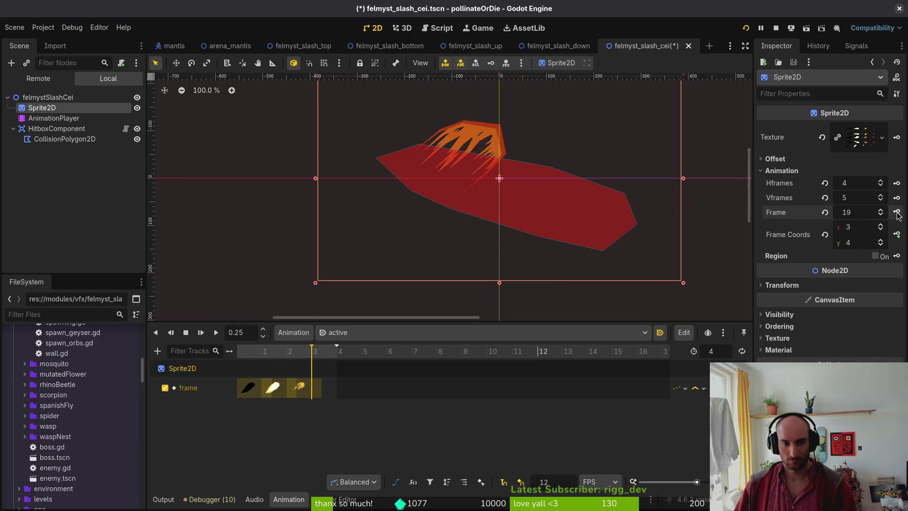
{"action": "left_click", "coordinate": [897, 212]}
{"action": "key", "text": "ctrl+s"}
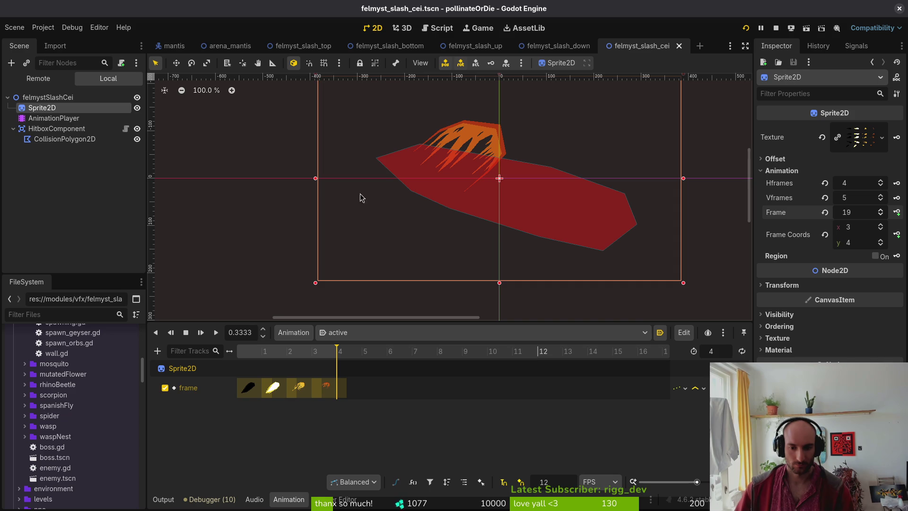
Key CollisionPolygon2D disabled at frames 0, 1 and 2, enabling collision only on frame 1, and save.
{"action": "left_click", "coordinate": [56, 140]}
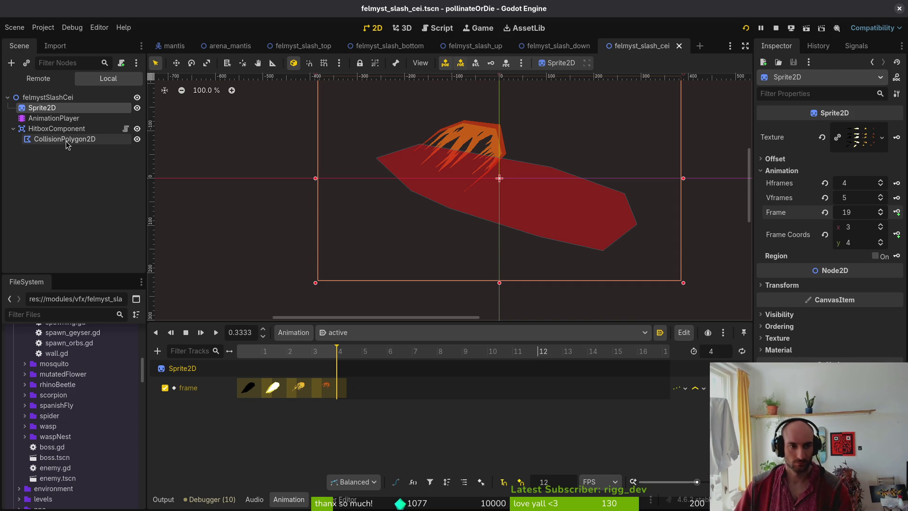
{"action": "left_click", "coordinate": [896, 157]}
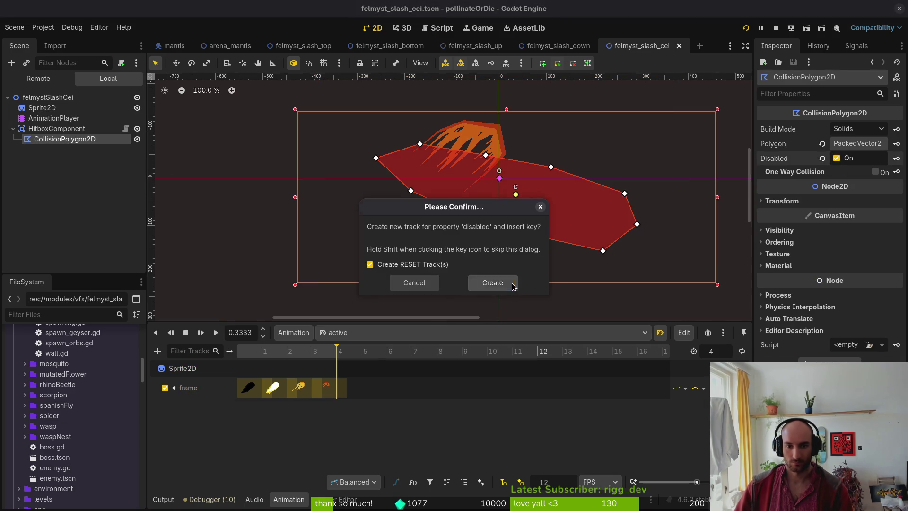
{"action": "left_click", "coordinate": [495, 283]}
{"action": "left_click_drag", "start_coordinate": [336, 423], "coordinate": [262, 422]}
{"action": "left_click", "coordinate": [237, 351]}
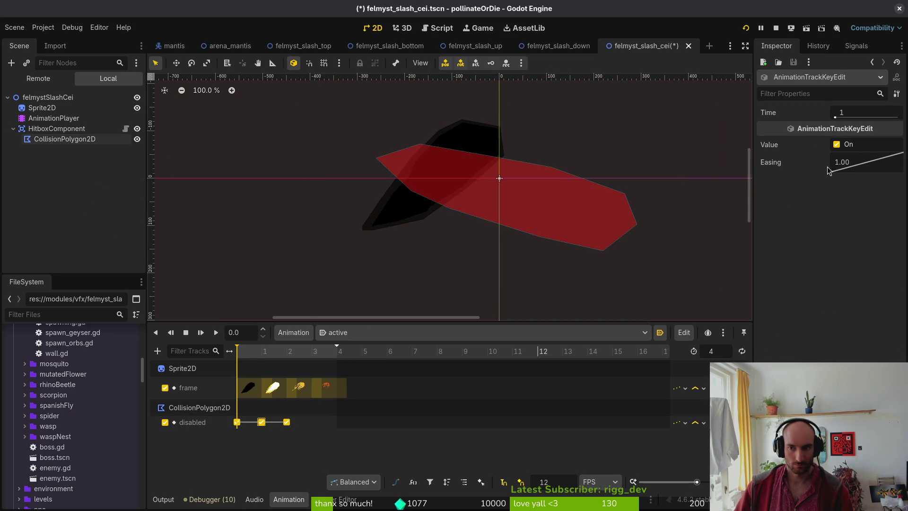
{"action": "left_click", "coordinate": [836, 144]}
{"action": "key", "text": "ctrl+s"}
{"action": "scroll", "coordinate": [290, 379], "scroll_direction": "up", "scroll_amount": 2}
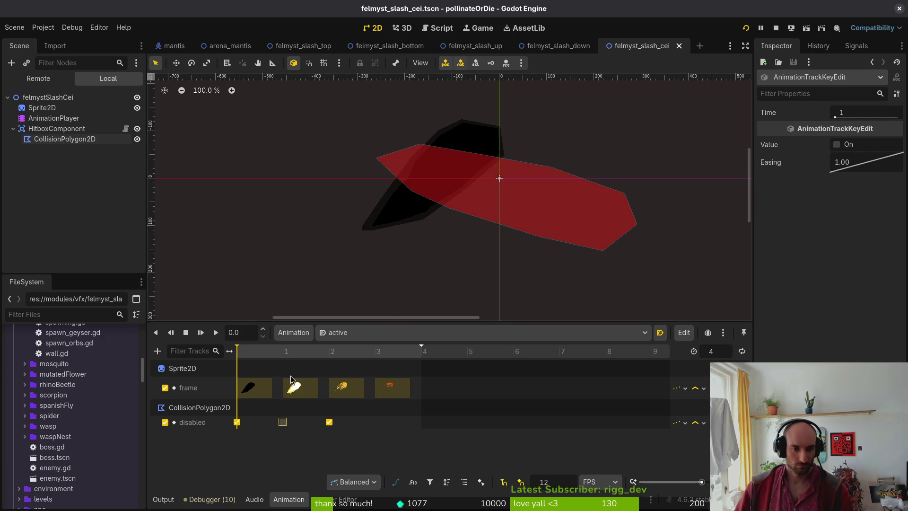
{"action": "left_click", "coordinate": [36, 137]}
{"action": "scroll", "coordinate": [442, 195], "scroll_direction": "up", "scroll_amount": 3}
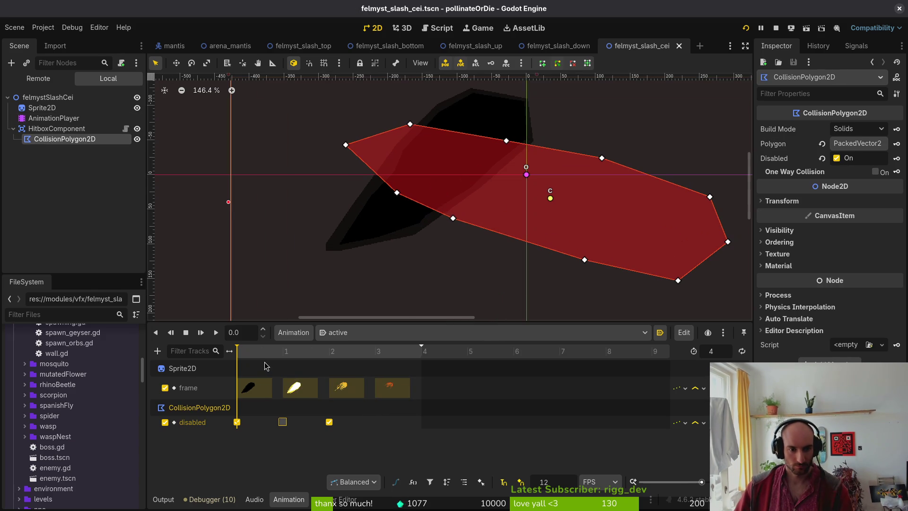
On frame 1, drag the hitbox polygon's upper vertices onto the diagonal slash sprite's edges.
{"action": "left_click", "coordinate": [283, 351]}
{"action": "scroll", "coordinate": [476, 168], "scroll_direction": "up", "scroll_amount": 1}
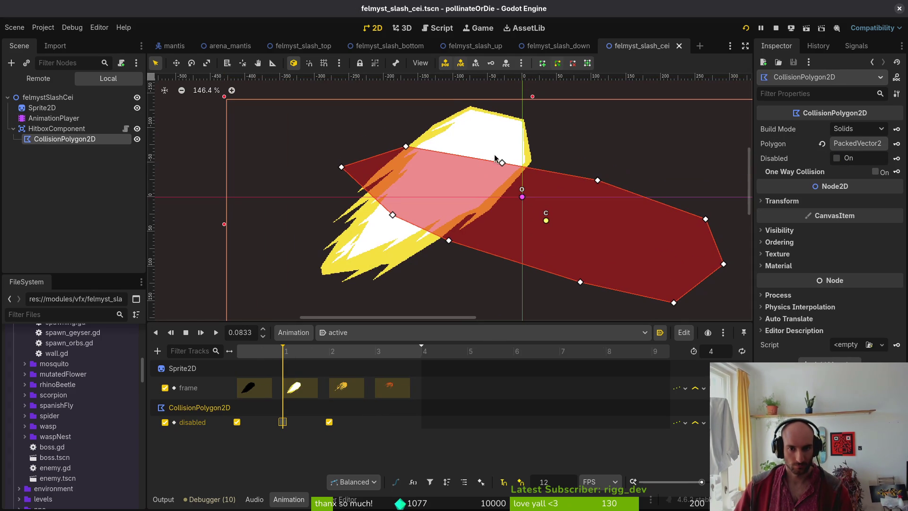
{"action": "scroll", "coordinate": [423, 179], "scroll_direction": "up", "scroll_amount": 4}
{"action": "mouse_move", "coordinate": [423, 179]}
{"action": "left_mouse_down"}
{"action": "mouse_move", "coordinate": [469, 133]}
{"action": "mouse_move", "coordinate": [487, 137]}
{"action": "left_mouse_up"}
{"action": "scroll", "coordinate": [490, 137], "scroll_direction": "up", "scroll_amount": 1}
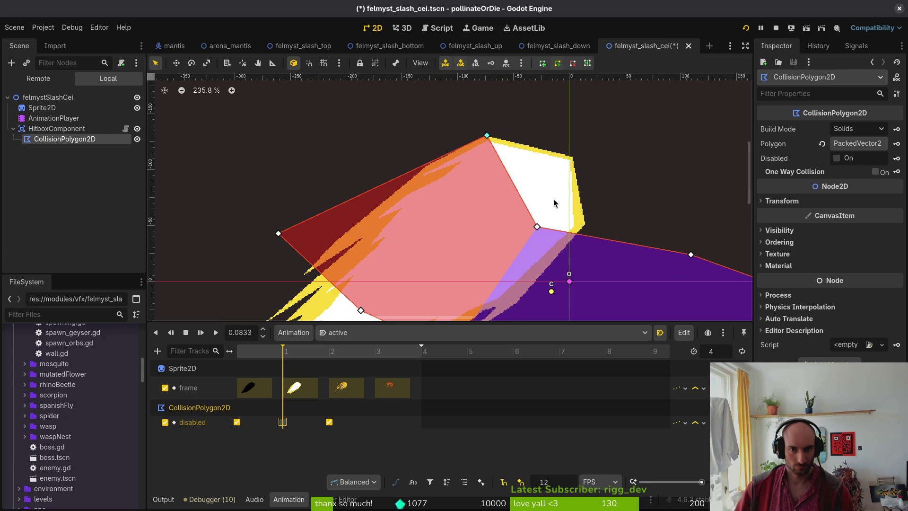
{"action": "scroll", "coordinate": [567, 207], "scroll_direction": "up", "scroll_amount": 3}
{"action": "mouse_move", "coordinate": [527, 232]}
{"action": "left_mouse_down"}
{"action": "mouse_move", "coordinate": [542, 142]}
{"action": "mouse_move", "coordinate": [574, 140]}
{"action": "left_mouse_up"}
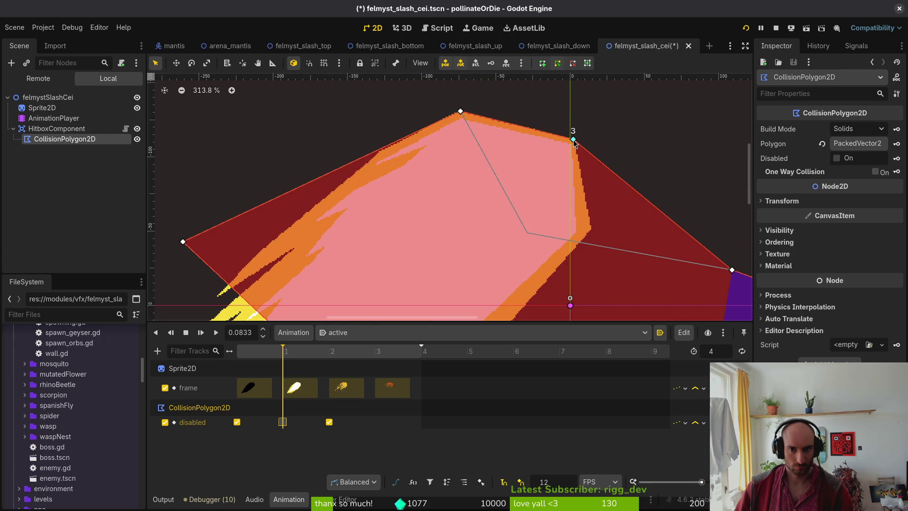
{"action": "scroll", "coordinate": [579, 155], "scroll_direction": "up", "scroll_amount": 3}
{"action": "left_click_drag", "start_coordinate": [703, 261], "coordinate": [515, 210]}
{"action": "scroll", "coordinate": [517, 208], "scroll_direction": "up", "scroll_amount": 4}
{"action": "scroll", "coordinate": [525, 227], "scroll_direction": "down", "scroll_amount": 8}
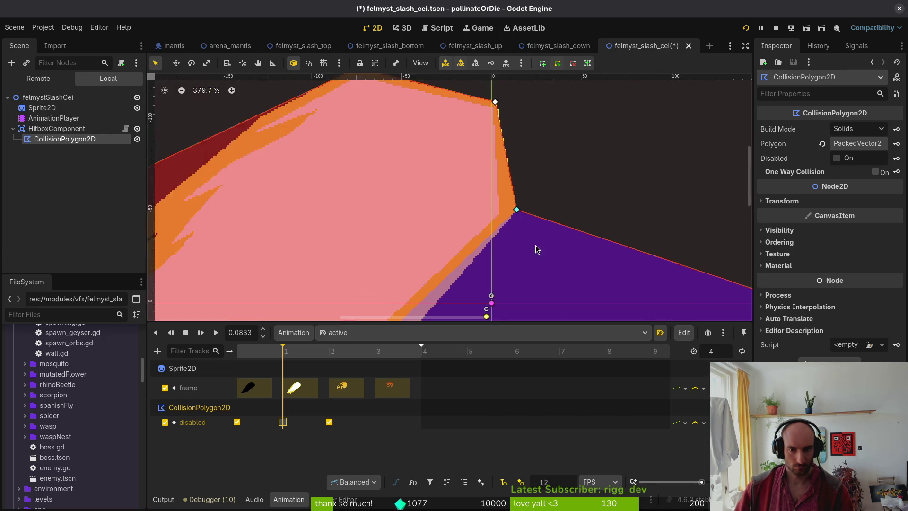
{"action": "scroll", "coordinate": [515, 241], "scroll_direction": "up", "scroll_amount": 3}
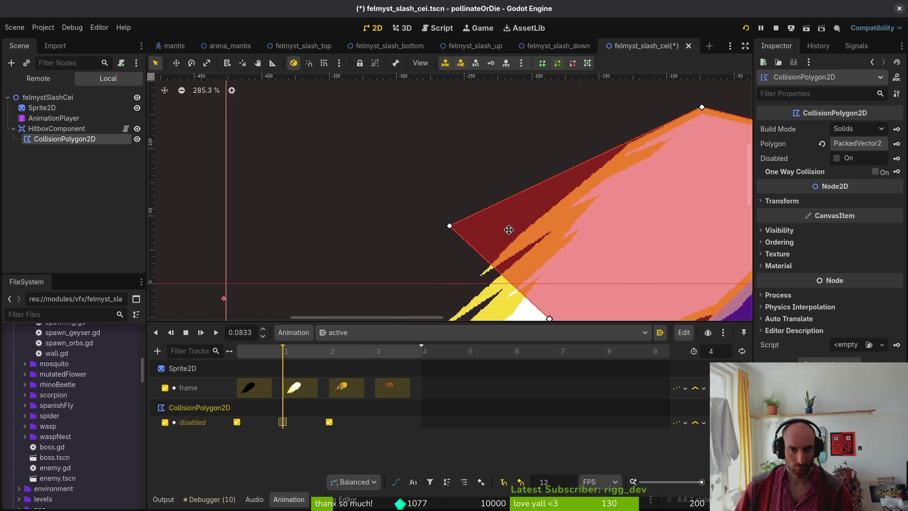
{"action": "mouse_move", "coordinate": [446, 228]}
{"action": "left_mouse_down"}
{"action": "mouse_move", "coordinate": [614, 145]}
{"action": "mouse_move", "coordinate": [640, 145]}
{"action": "mouse_move", "coordinate": [621, 159]}
{"action": "left_mouse_up"}
{"action": "scroll", "coordinate": [465, 246], "scroll_direction": "up", "scroll_amount": 4}
{"action": "mouse_move", "coordinate": [468, 283]}
{"action": "left_mouse_down"}
{"action": "mouse_move", "coordinate": [415, 166]}
{"action": "mouse_move", "coordinate": [452, 155]}
{"action": "mouse_move", "coordinate": [398, 199]}
{"action": "mouse_move", "coordinate": [428, 155]}
{"action": "mouse_move", "coordinate": [387, 205]}
{"action": "mouse_move", "coordinate": [432, 149]}
{"action": "mouse_move", "coordinate": [436, 159]}
{"action": "left_mouse_up"}
Pull the bottom-edge vertices left onto the slash and nudge vertex 5 into place.
{"action": "scroll", "coordinate": [435, 158], "scroll_direction": "down", "scroll_amount": 3}
{"action": "scroll", "coordinate": [436, 159], "scroll_direction": "down", "scroll_amount": 5}
{"action": "mouse_move", "coordinate": [530, 254]}
{"action": "left_mouse_down"}
{"action": "mouse_move", "coordinate": [385, 303]}
{"action": "mouse_move", "coordinate": [359, 293]}
{"action": "left_mouse_up"}
{"action": "scroll", "coordinate": [669, 215], "scroll_direction": "up", "scroll_amount": 1}
{"action": "mouse_move", "coordinate": [689, 208]}
{"action": "left_mouse_down"}
{"action": "mouse_move", "coordinate": [333, 207]}
{"action": "mouse_move", "coordinate": [351, 210]}
{"action": "left_mouse_up"}
{"action": "scroll", "coordinate": [331, 202], "scroll_direction": "up", "scroll_amount": 7}
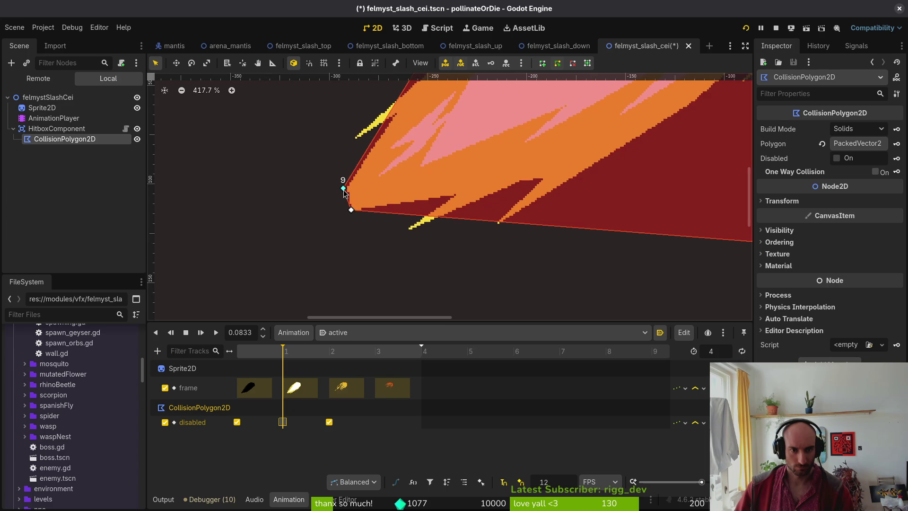
{"action": "scroll", "coordinate": [344, 193], "scroll_direction": "down", "scroll_amount": 6}
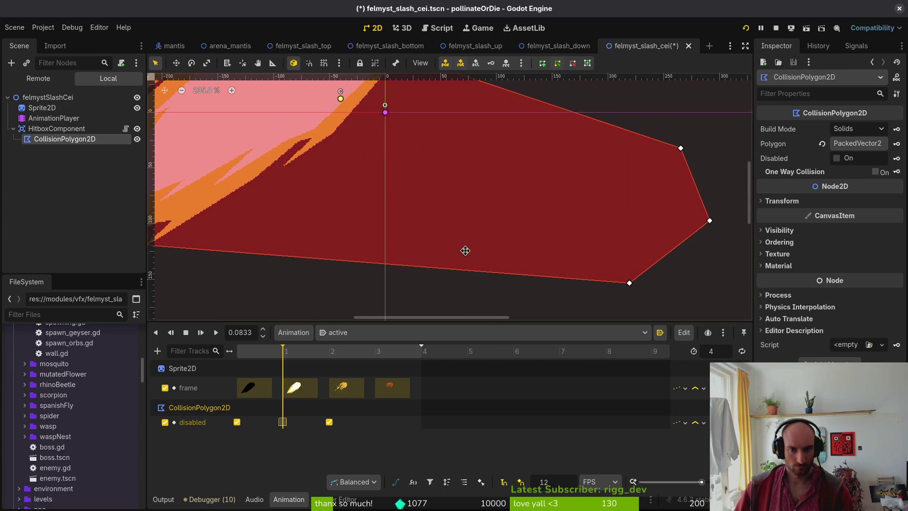
{"action": "scroll", "coordinate": [243, 189], "scroll_direction": "up", "scroll_amount": 3}
{"action": "mouse_move", "coordinate": [627, 281]}
{"action": "left_mouse_down"}
{"action": "mouse_move", "coordinate": [243, 189]}
{"action": "mouse_move", "coordinate": [428, 237]}
{"action": "mouse_move", "coordinate": [474, 235]}
{"action": "mouse_move", "coordinate": [456, 233]}
{"action": "mouse_move", "coordinate": [400, 266]}
{"action": "mouse_move", "coordinate": [423, 266]}
{"action": "left_mouse_up"}
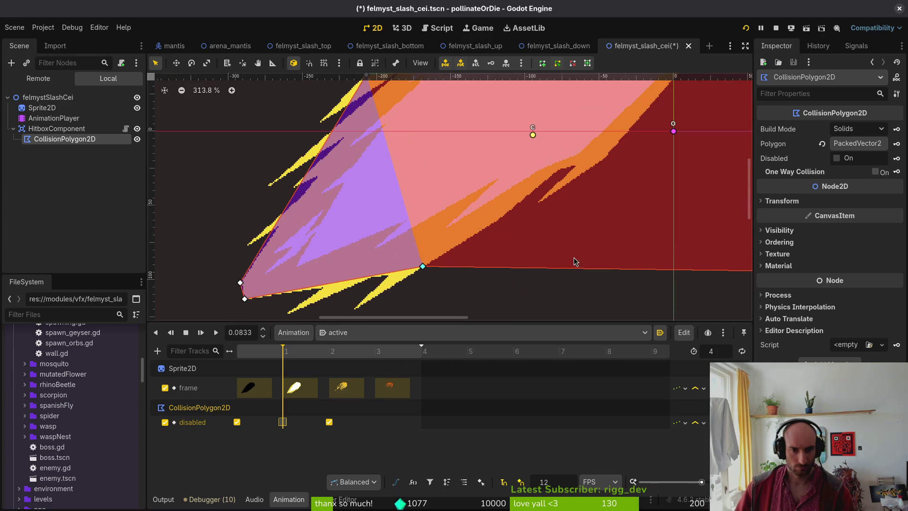
{"action": "scroll", "coordinate": [520, 260], "scroll_direction": "down", "scroll_amount": 2}
{"action": "mouse_move", "coordinate": [694, 279]}
{"action": "left_mouse_down"}
{"action": "mouse_move", "coordinate": [259, 214]}
{"action": "mouse_move", "coordinate": [278, 187]}
{"action": "left_mouse_up"}
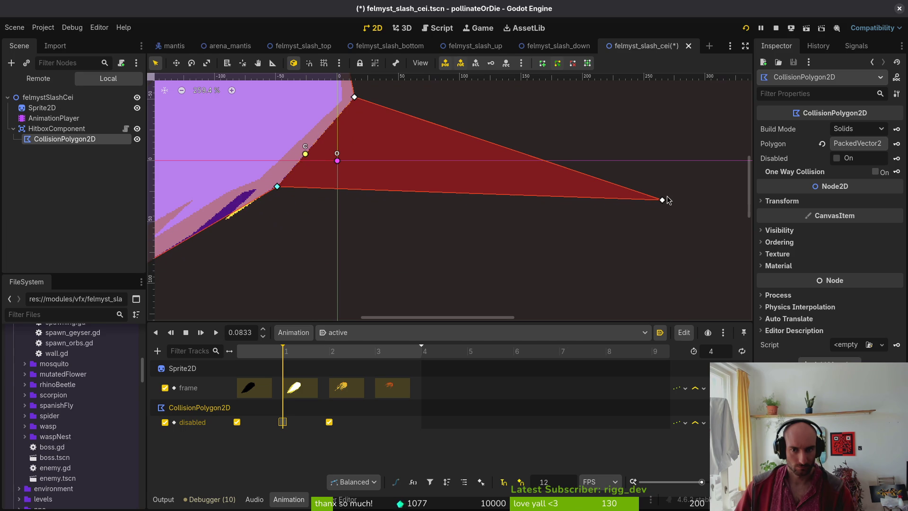
{"action": "key", "text": "f"}
{"action": "left_click_drag", "start_coordinate": [612, 230], "coordinate": [615, 223]}
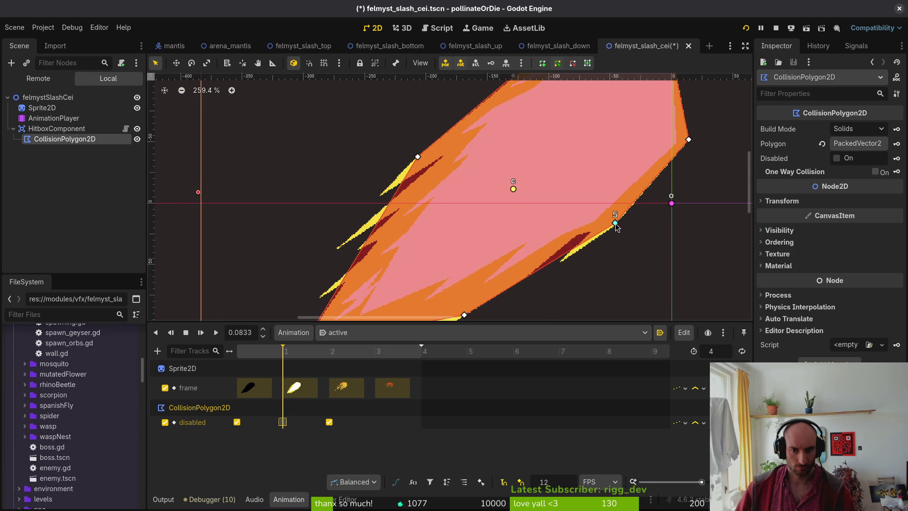
{"action": "scroll", "coordinate": [604, 251], "scroll_direction": "down", "scroll_amount": 4}
Save the felmyst_slash_cei scene and collapse the HitboxComponent branch.
{"action": "key", "text": "Escape"}
{"action": "key", "text": "ctrl+s"}
{"action": "left_click", "coordinate": [13, 129]}
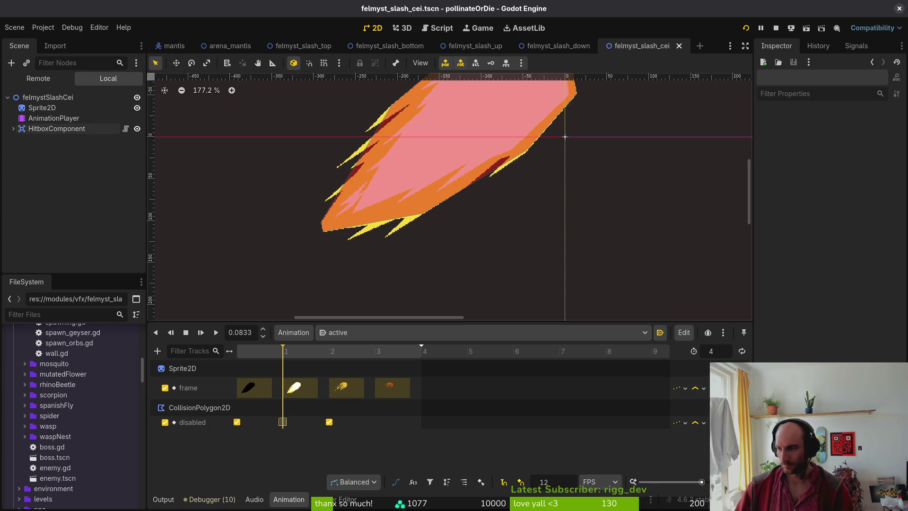
From the terminal, launch Neovim in the gamedev pollinate-or-die project and open felmysting.gd.
{"action": "key", "text": "super+Return"}
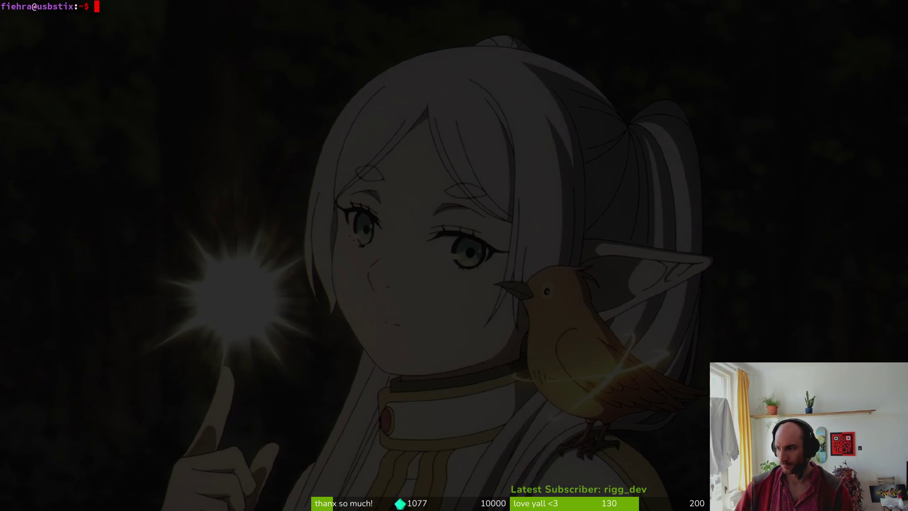
{"action": "type", "text": "cd gamed"}
{"action": "type", "text": "e"}
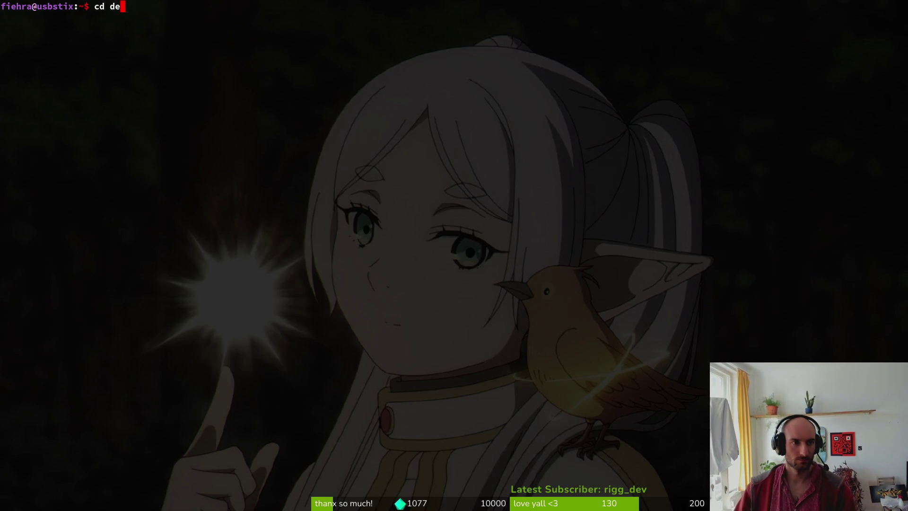
{"action": "key", "text": "BackSpace"}
{"action": "key", "text": "BackSpace"}
{"action": "type", "text": "ga"}
{"action": "key", "text": "Tab"}
{"action": "type", "text": "p"}
{"action": "key", "text": "Tab"}
{"action": "key", "text": "Return"}
{"action": "type", "text": "nvim ."}
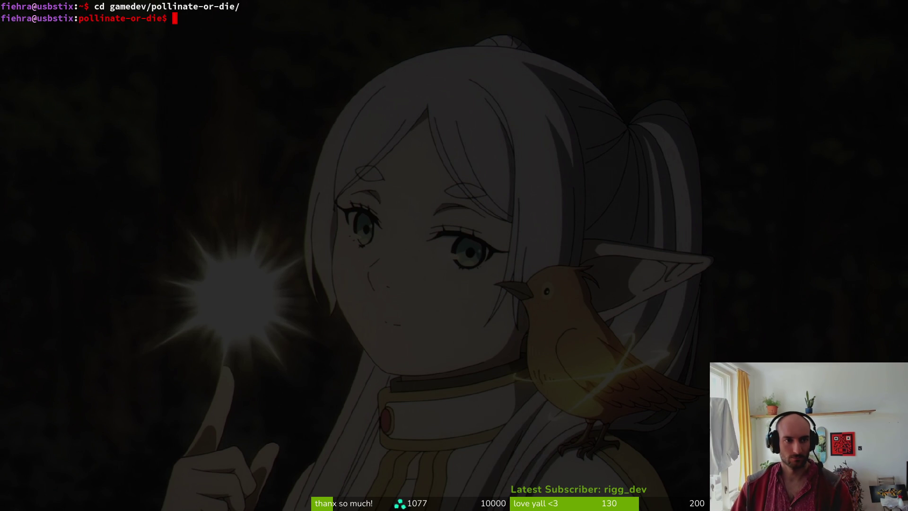
{"action": "key", "text": "Return"}
{"action": "type", "text": "felmy"}
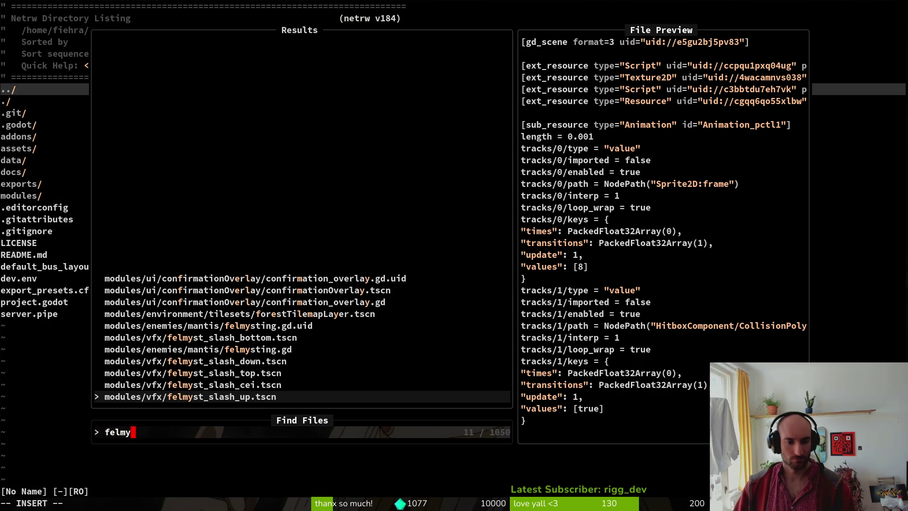
{"action": "key", "text": "Up"}
{"action": "key", "text": "Up"}
{"action": "key", "text": "Up"}
{"action": "key", "text": "Return"}
Duplicate the felmyst_bottom_scene declaration, rename the copy felmyst_cei_scene, and save.
{"action": "left_click", "coordinate": [160, 90]}
{"action": "key", "text": "0"}
{"action": "key", "text": "y"}
{"action": "key", "text": "y"}
{"action": "key", "text": "p"}
{"action": "key", "text": "w"}
{"action": "key", "text": "w"}
{"action": "type", "text": "cwfelmyst_c: PackedScen"}
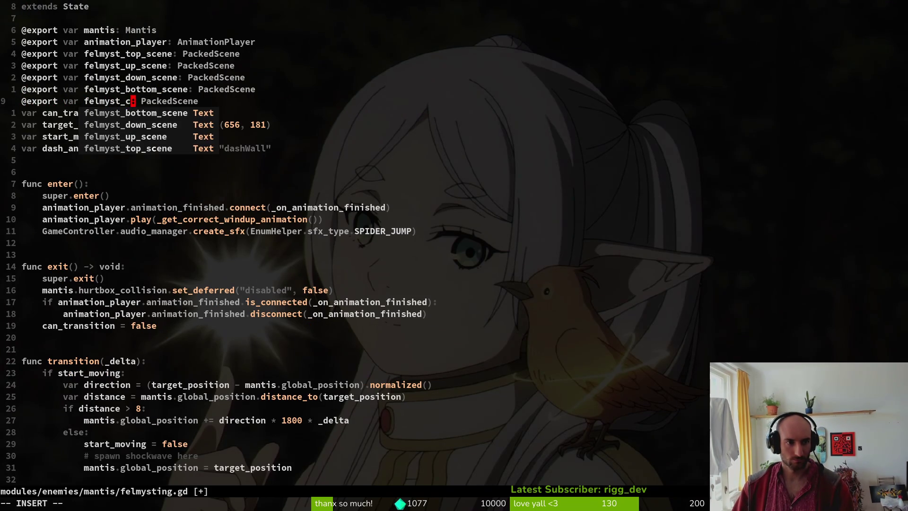
{"action": "type", "text": "ei_scene"}
{"action": "key", "text": "Escape"}
{"action": "type", "text": ":write"}
{"action": "key", "text": "Return"}
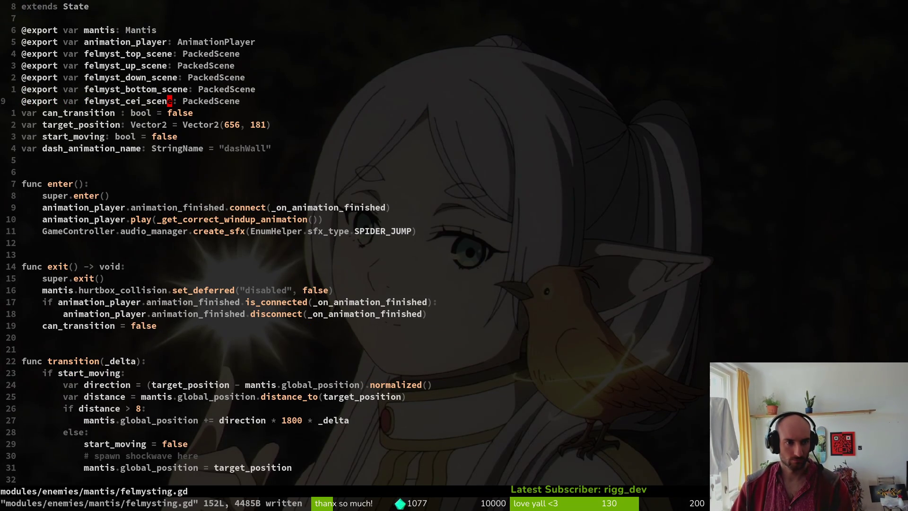
Go to the felmyst_bottom_scene instantiate line near the file's end, then glance at Godot.
{"action": "key", "text": "G"}
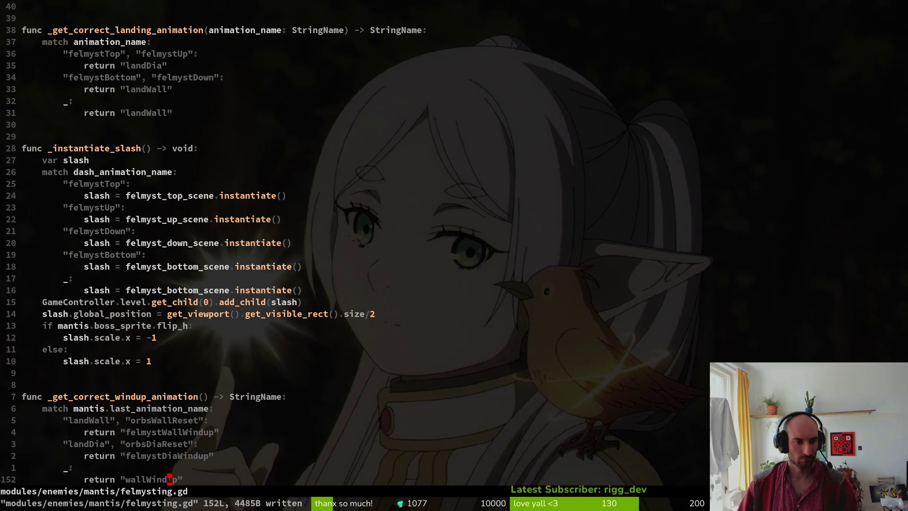
{"action": "key", "text": "k"}
{"action": "key", "text": "k"}
{"action": "key", "text": "k"}
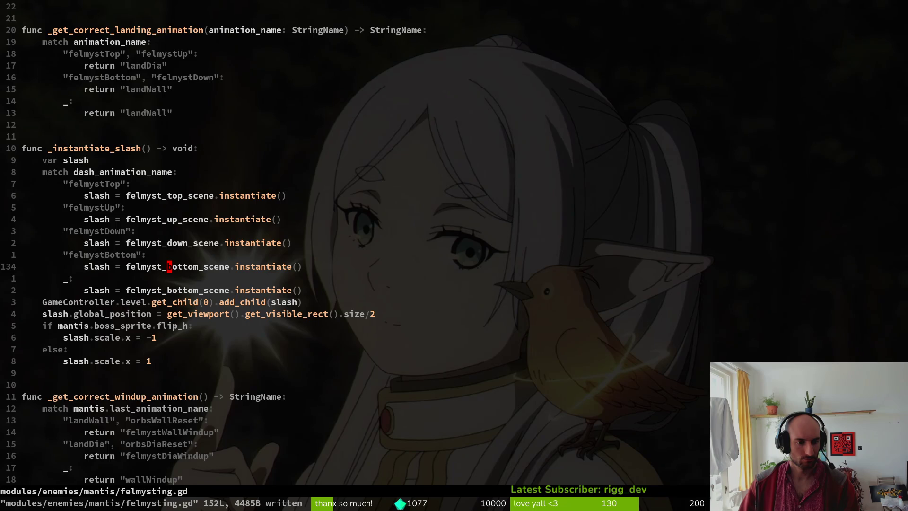
{"action": "key", "text": "alt+Tab"}
{"action": "key", "text": "alt+Tab"}
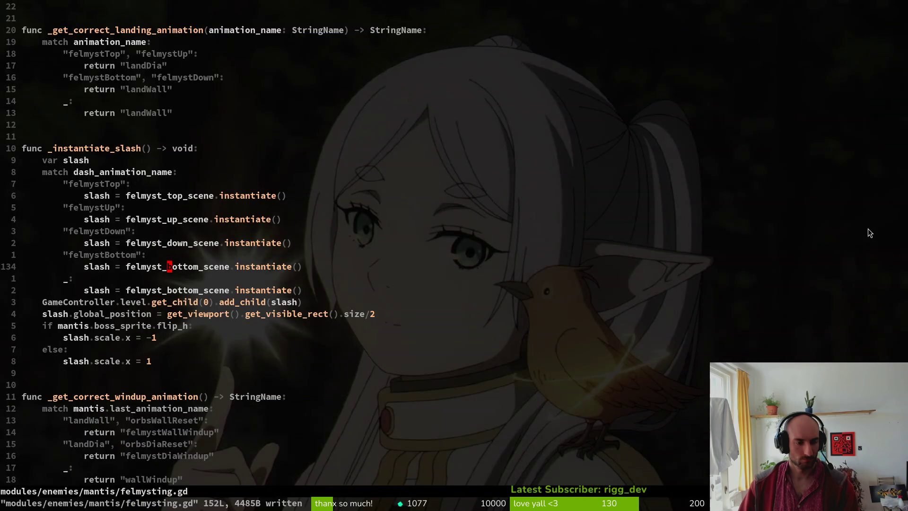
{"action": "scroll", "coordinate": [226, 302], "scroll_direction": "down", "scroll_amount": 2}
{"action": "scroll", "coordinate": [171, 268], "scroll_direction": "up", "scroll_amount": 11}
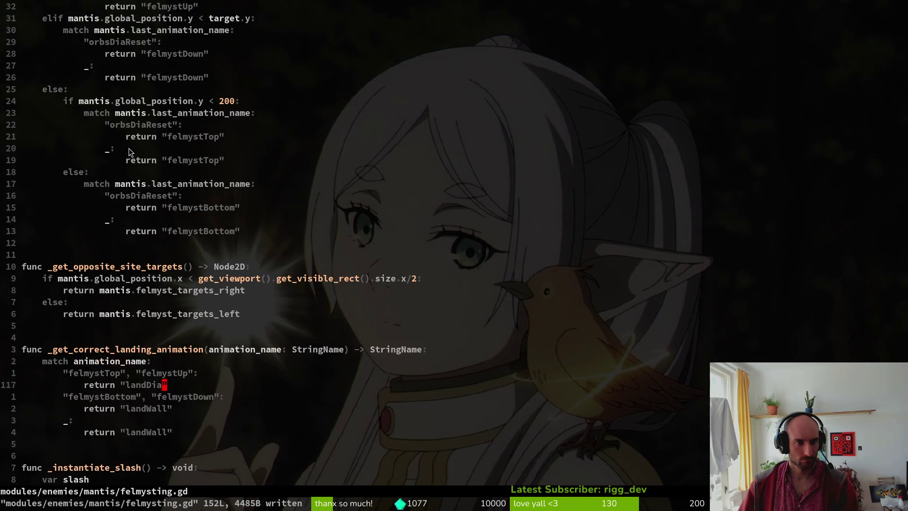
Duplicate the first if line of _get_correct_felmyst_animation and rewrite its condition as 'if target.y'.
{"action": "scroll", "coordinate": [142, 156], "scroll_direction": "up", "scroll_amount": 4}
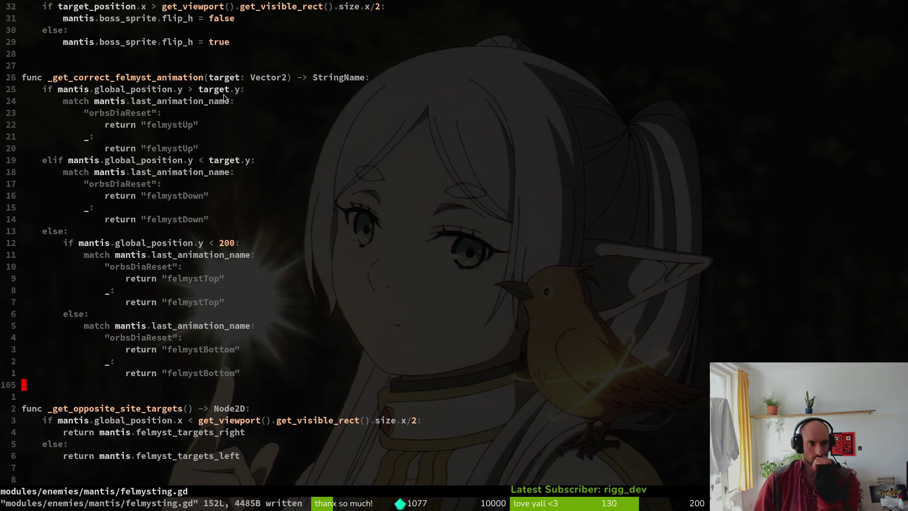
{"action": "key", "text": "2"}
{"action": "key", "text": "5"}
{"action": "key", "text": "k"}
{"action": "key", "text": "y"}
{"action": "key", "text": "y"}
{"action": "key", "text": "P"}
{"action": "key", "text": "w"}
{"action": "key", "text": "w"}
{"action": "key", "text": "w"}
{"action": "key", "text": "w"}
{"action": "key", "text": "a"}
{"action": "key", "text": "ctrl+w"}
{"action": "key", "text": "ctrl+w"}
{"action": "key", "text": "ctrl+w"}
{"action": "key", "text": "Right"}
{"action": "key", "text": "Right"}
{"action": "key", "text": "Right"}
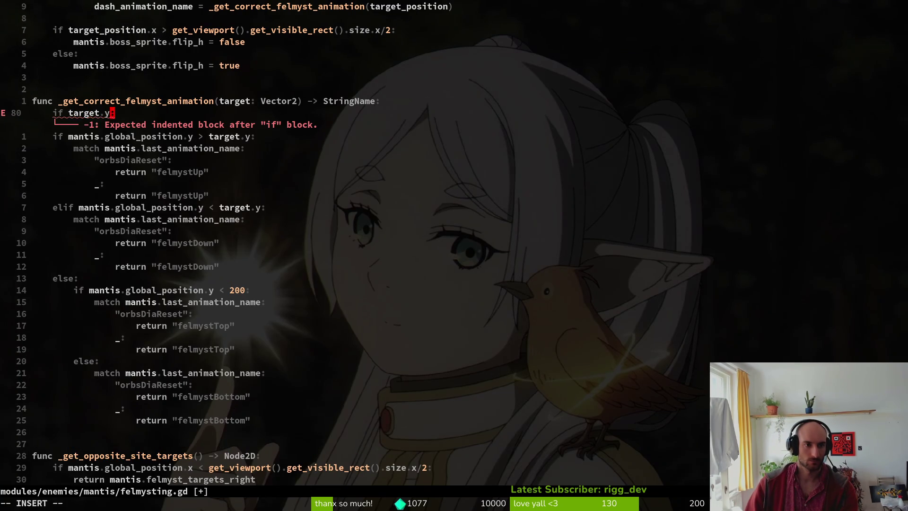
{"action": "key", "text": "Escape"}
{"action": "key", "text": "alt+Tab"}
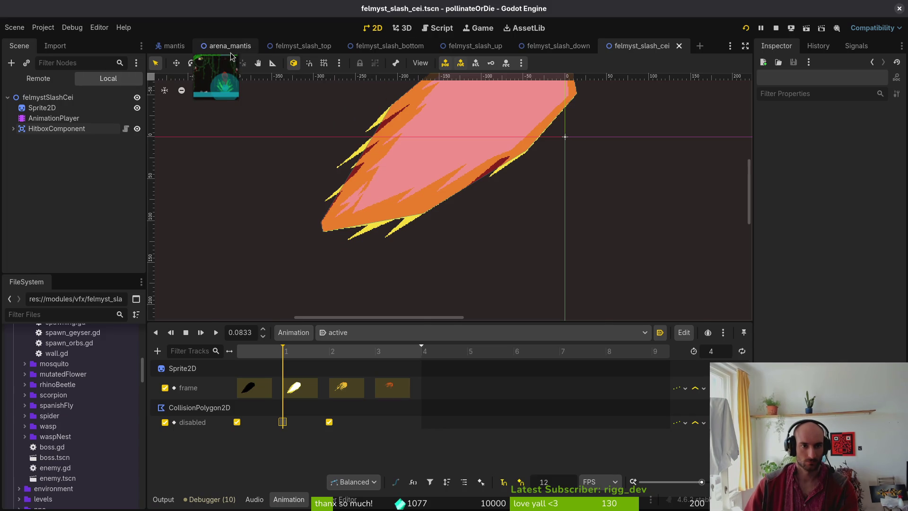
In arena_mantis, select felmystTargetsRight > Marker2D3 and read its Transform position.
{"action": "left_click", "coordinate": [231, 45]}
{"action": "left_click", "coordinate": [488, 209]}
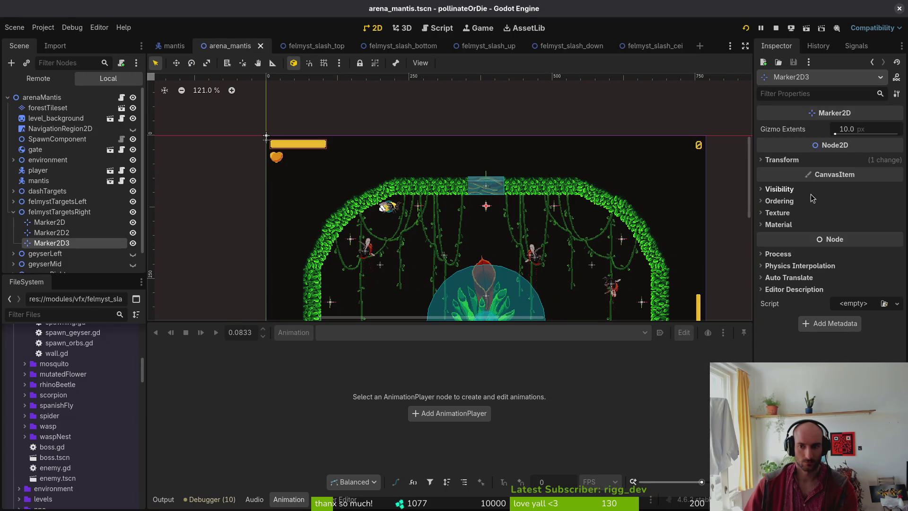
{"action": "left_click", "coordinate": [799, 161]}
{"action": "key", "text": "alt+Tab"}
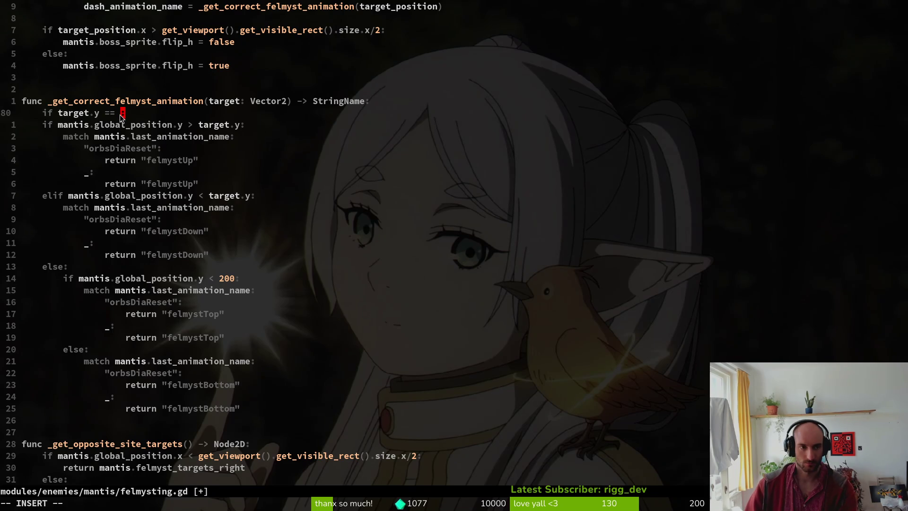
{"action": "key", "text": "alt+Tab"}
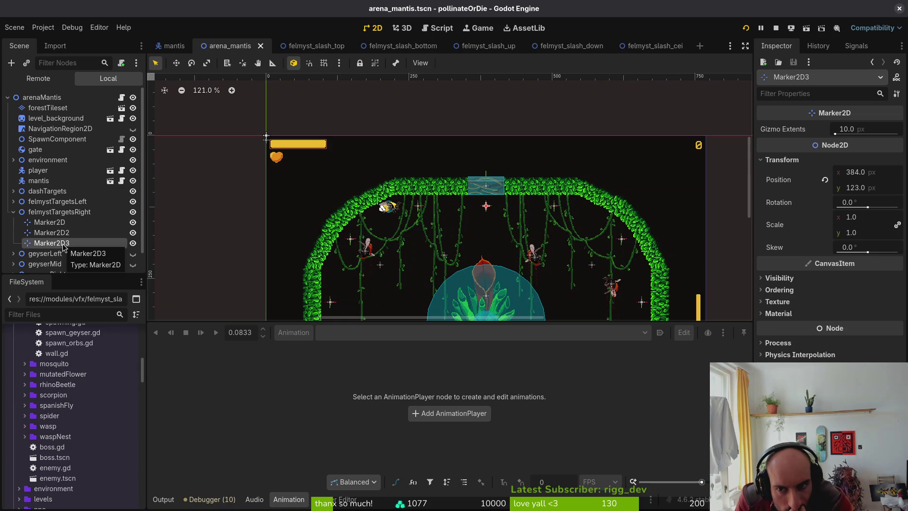
{"action": "key", "text": "alt+Tab"}
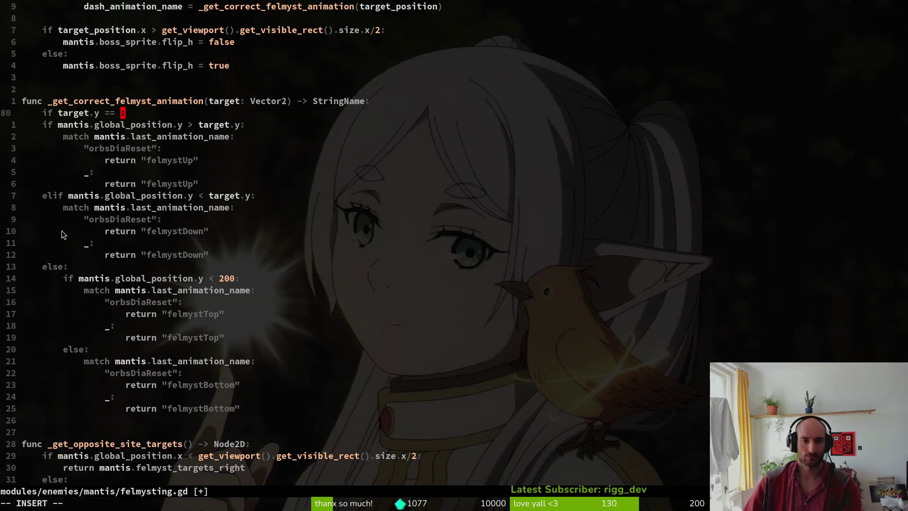
Scroll through the unfinished target.y check, then select Marker2D2 under felmystTargetsRight in Godot.
{"action": "scroll", "coordinate": [133, 153], "scroll_direction": "up", "scroll_amount": 10}
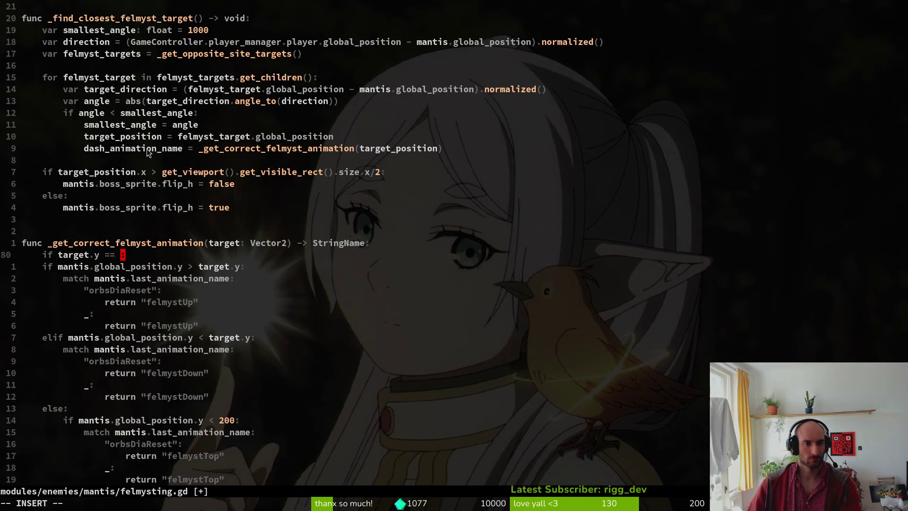
{"action": "scroll", "coordinate": [129, 90], "scroll_direction": "up", "scroll_amount": 13}
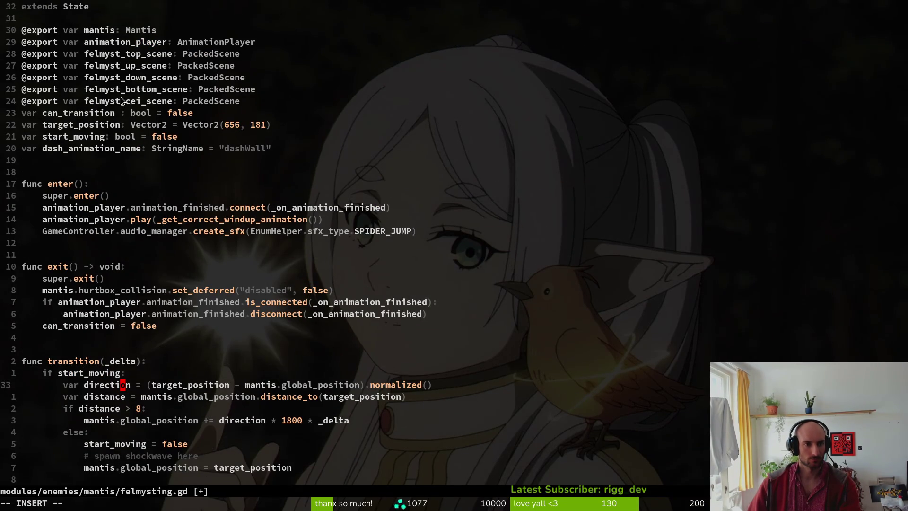
{"action": "scroll", "coordinate": [171, 134], "scroll_direction": "down", "scroll_amount": 14}
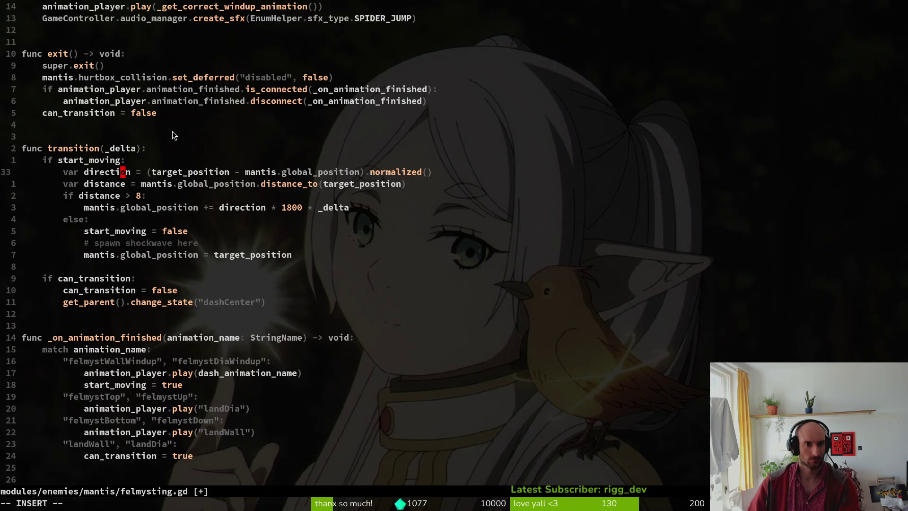
{"action": "scroll", "coordinate": [172, 131], "scroll_direction": "up", "scroll_amount": 11}
{"action": "scroll", "coordinate": [136, 71], "scroll_direction": "up", "scroll_amount": 3}
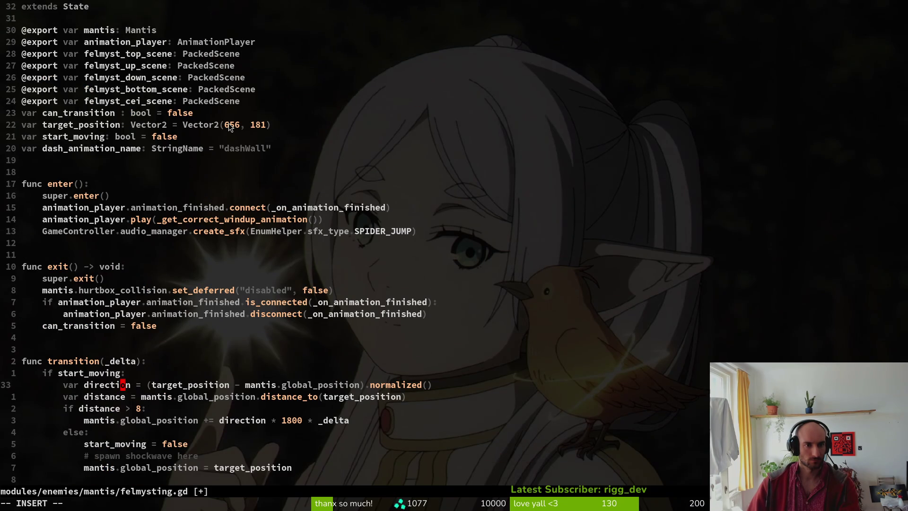
{"action": "scroll", "coordinate": [228, 124], "scroll_direction": "down", "scroll_amount": 14}
{"action": "scroll", "coordinate": [121, 215], "scroll_direction": "down", "scroll_amount": 6}
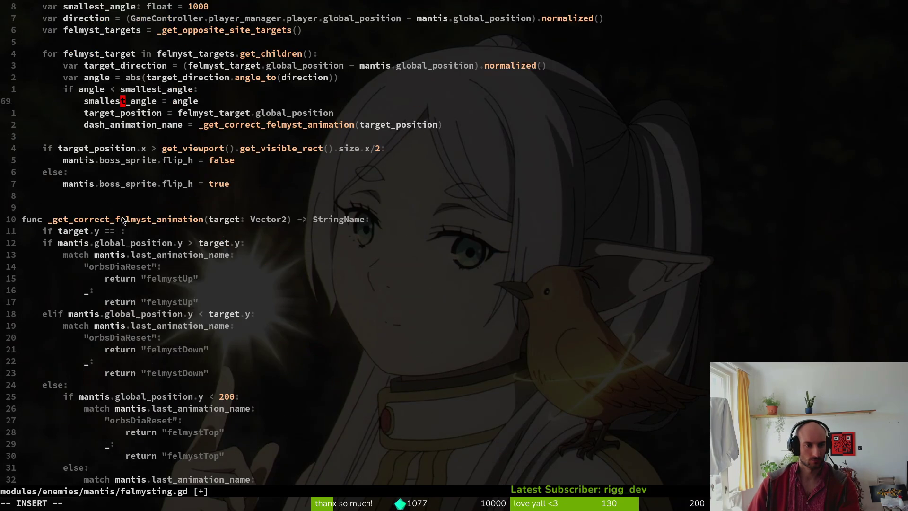
{"action": "scroll", "coordinate": [174, 255], "scroll_direction": "down", "scroll_amount": 4}
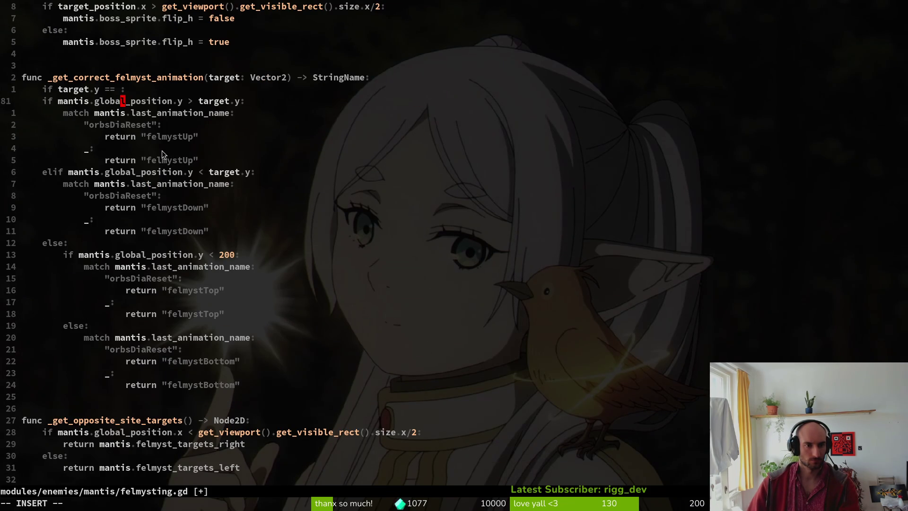
{"action": "key", "text": "alt+Tab"}
{"action": "left_click", "coordinate": [82, 233]}
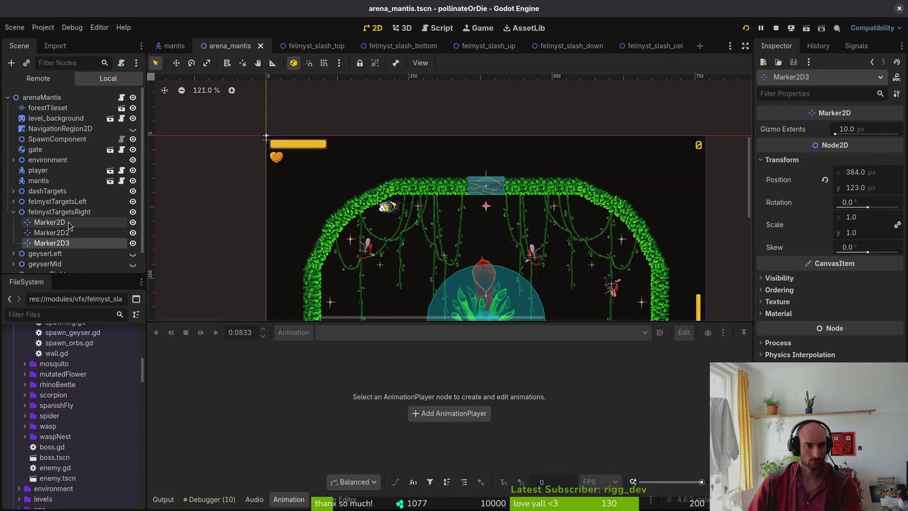
Read the Marker2D3 and Marker2D positions, then the first dash marker's dashWall animation name.
{"action": "left_click", "coordinate": [56, 243]}
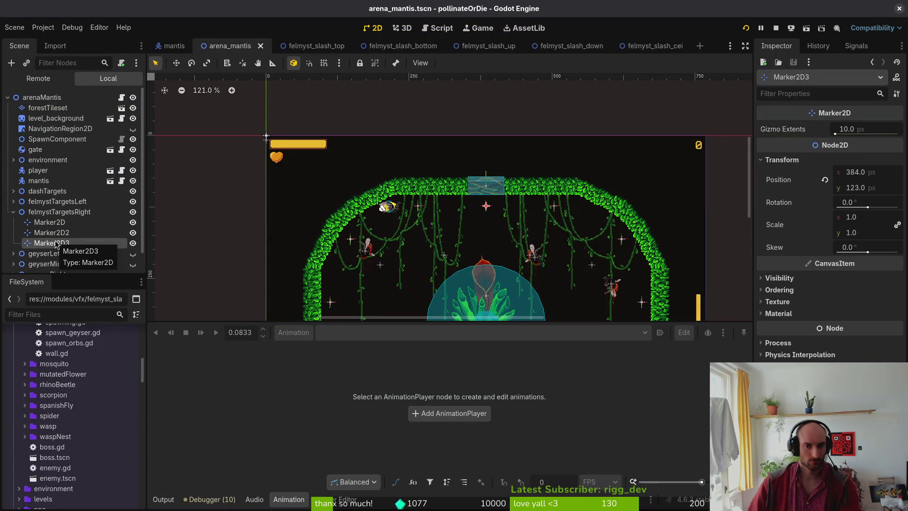
{"action": "left_click", "coordinate": [38, 223]}
{"action": "left_click", "coordinate": [13, 211]}
{"action": "left_click", "coordinate": [13, 192]}
{"action": "left_click", "coordinate": [71, 202]}
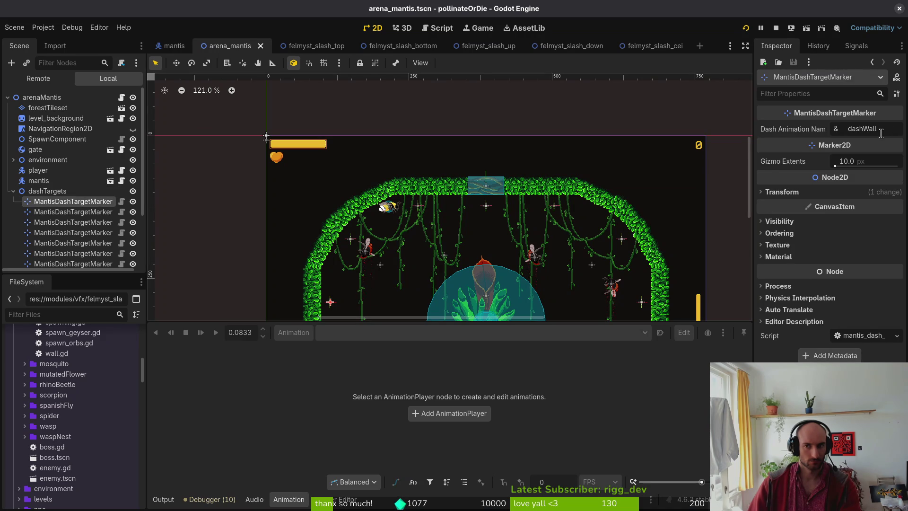
{"action": "scroll", "coordinate": [29, 199], "scroll_direction": "down", "scroll_amount": 1}
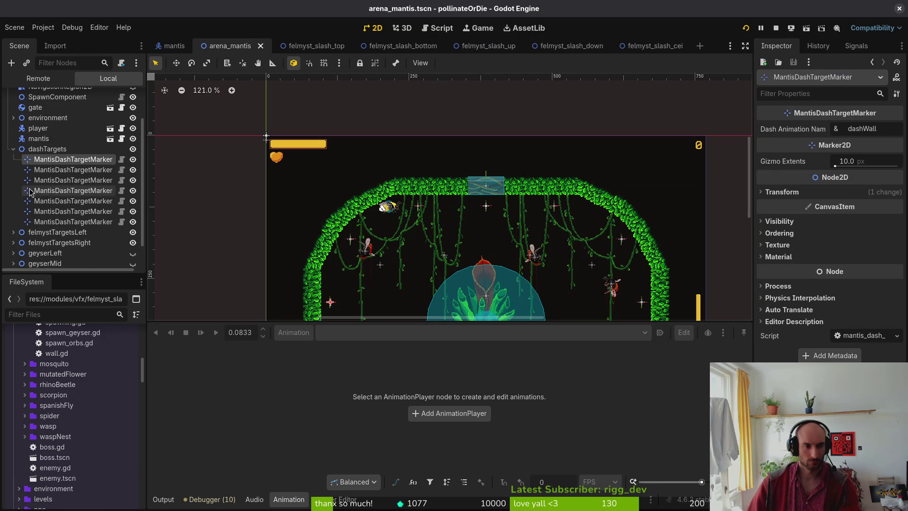
{"action": "left_click", "coordinate": [13, 155]}
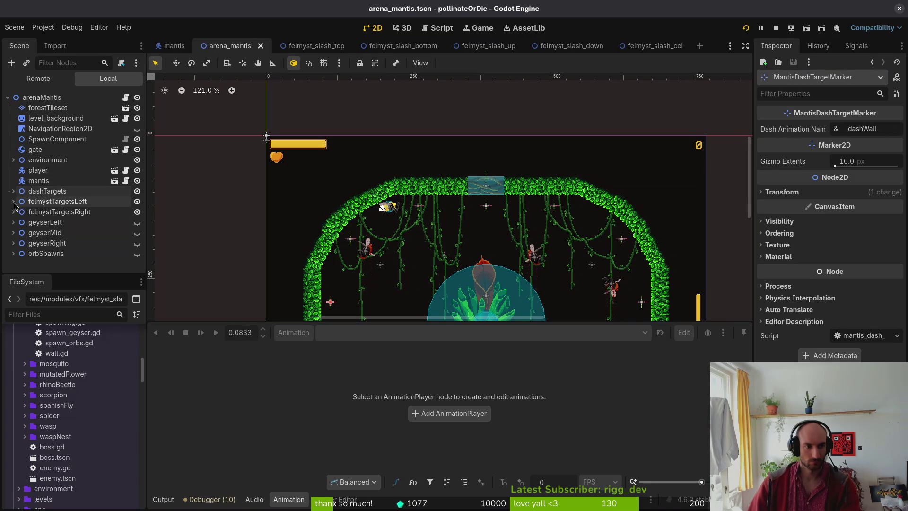
{"action": "scroll", "coordinate": [534, 270], "scroll_direction": "down", "scroll_amount": 2}
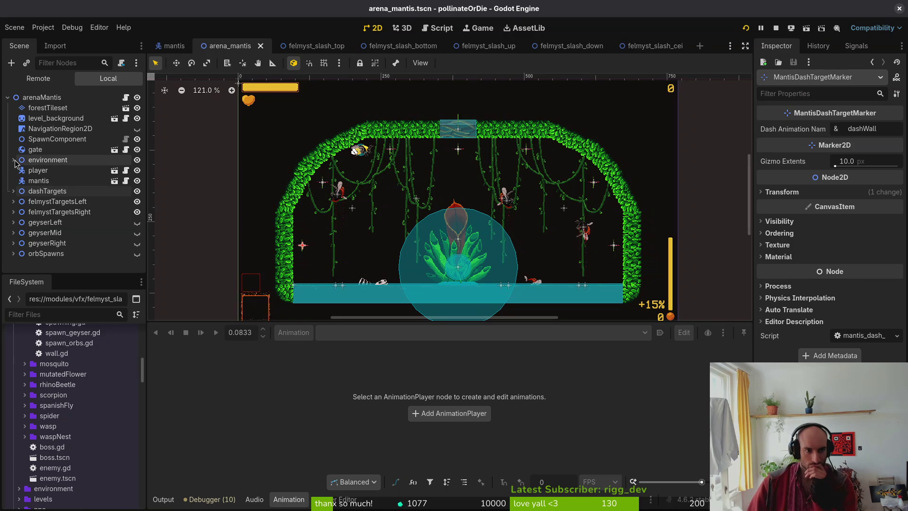
{"action": "key", "text": "alt+Tab"}
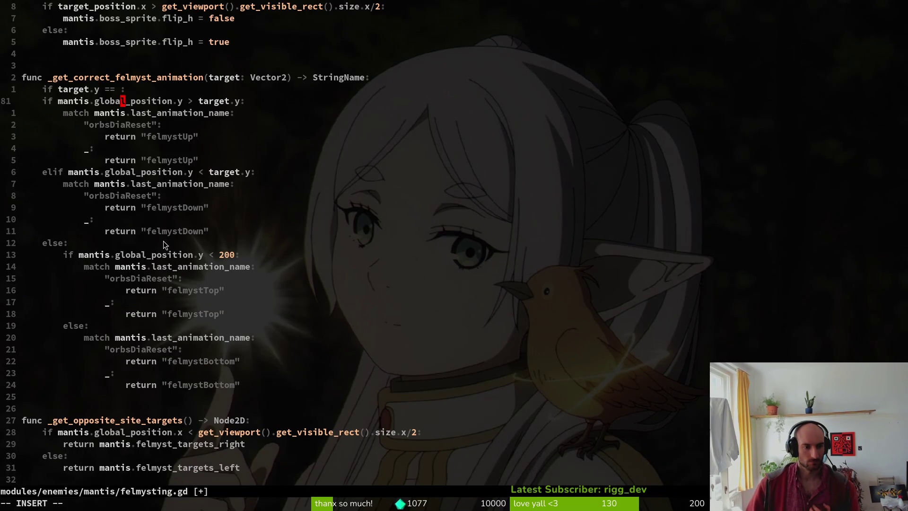
Scroll felmysting.gd, then expand dashTargets in Godot to list its MantisDashTargetMarker nodes.
{"action": "scroll", "coordinate": [175, 235], "scroll_direction": "down", "scroll_amount": 5}
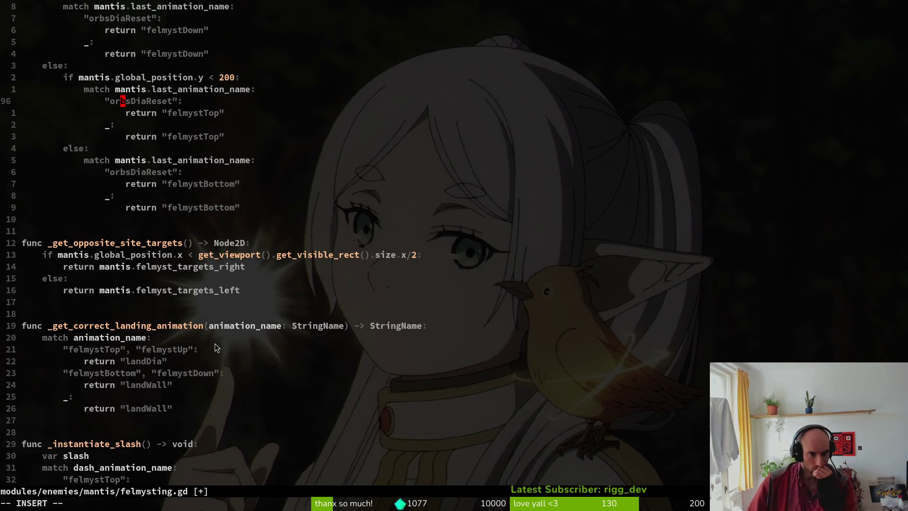
{"action": "scroll", "coordinate": [141, 341], "scroll_direction": "down", "scroll_amount": 8}
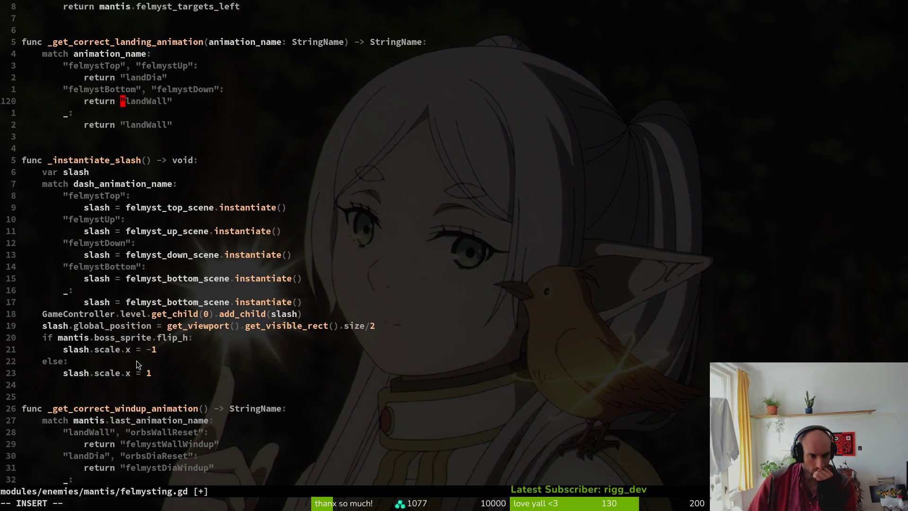
{"action": "scroll", "coordinate": [136, 359], "scroll_direction": "down", "scroll_amount": 5}
{"action": "scroll", "coordinate": [136, 359], "scroll_direction": "up", "scroll_amount": 17}
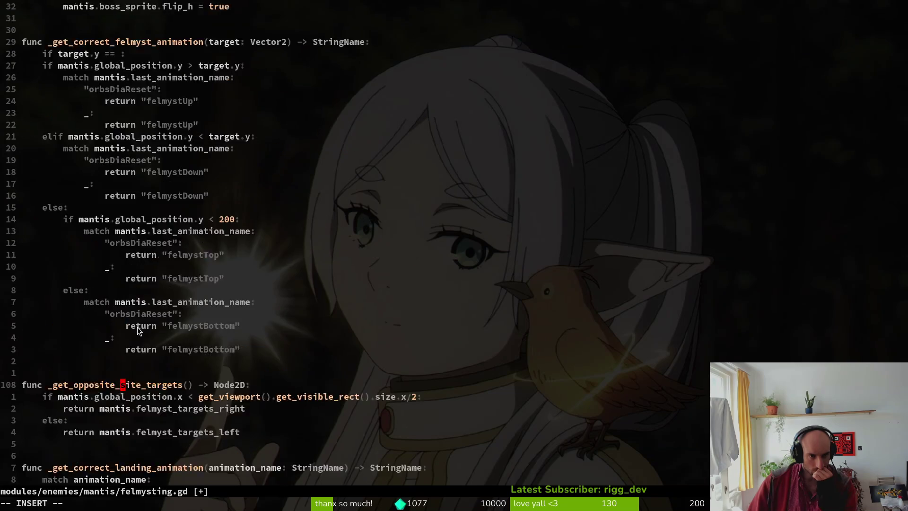
{"action": "scroll", "coordinate": [149, 325], "scroll_direction": "up", "scroll_amount": 3}
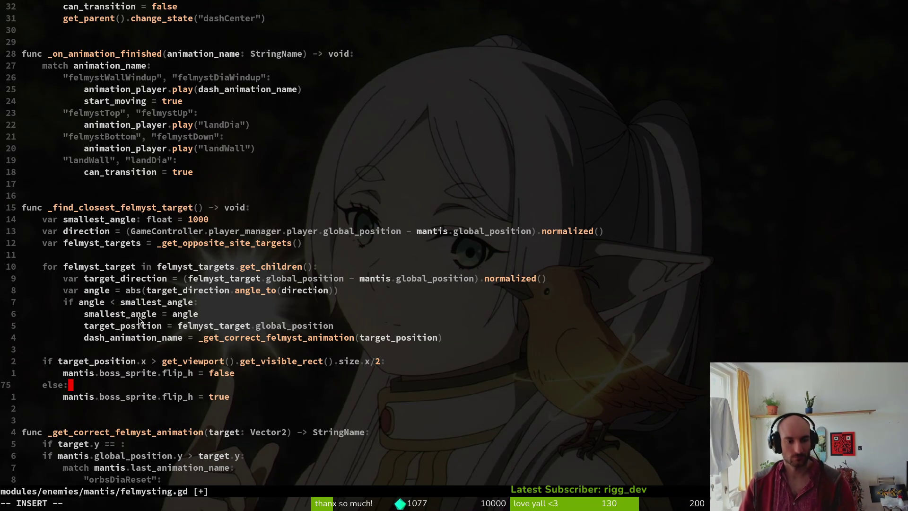
{"action": "key", "text": "alt+Tab"}
{"action": "left_click", "coordinate": [13, 191]}
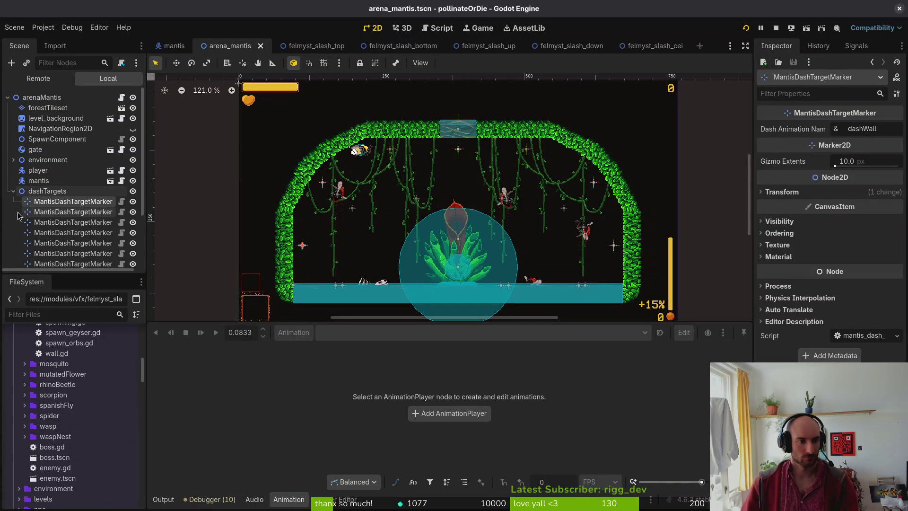
Add a MantisDashTargetMarker child under each of Marker2D, Marker2D2 and Marker2D3 in felmystTargetsLeft.
{"action": "scroll", "coordinate": [19, 199], "scroll_direction": "down", "scroll_amount": 3}
{"action": "left_click", "coordinate": [14, 204]}
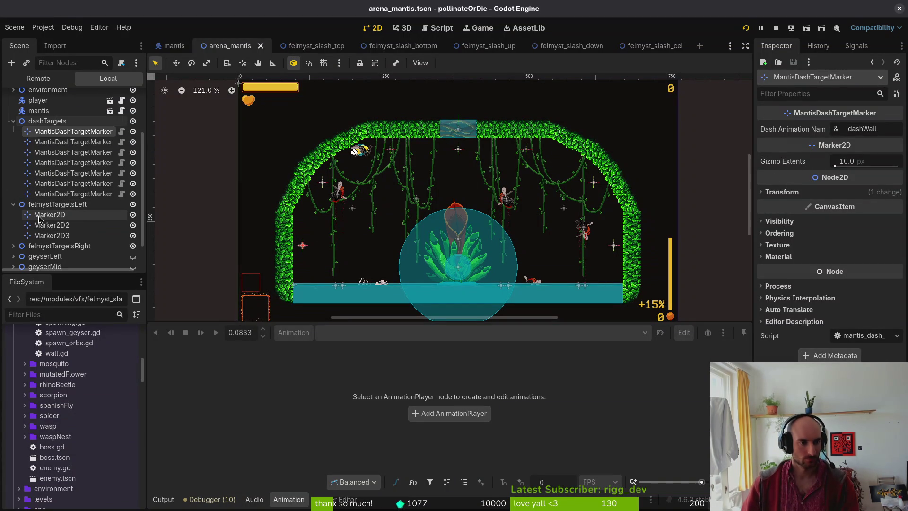
{"action": "left_click", "coordinate": [45, 215]}
{"action": "key", "text": "ctrl+a"}
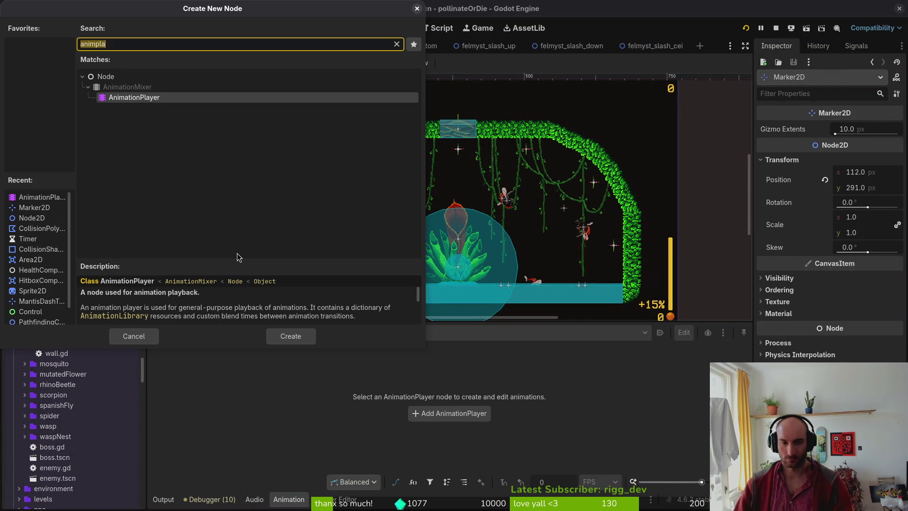
{"action": "type", "text": "mantis"}
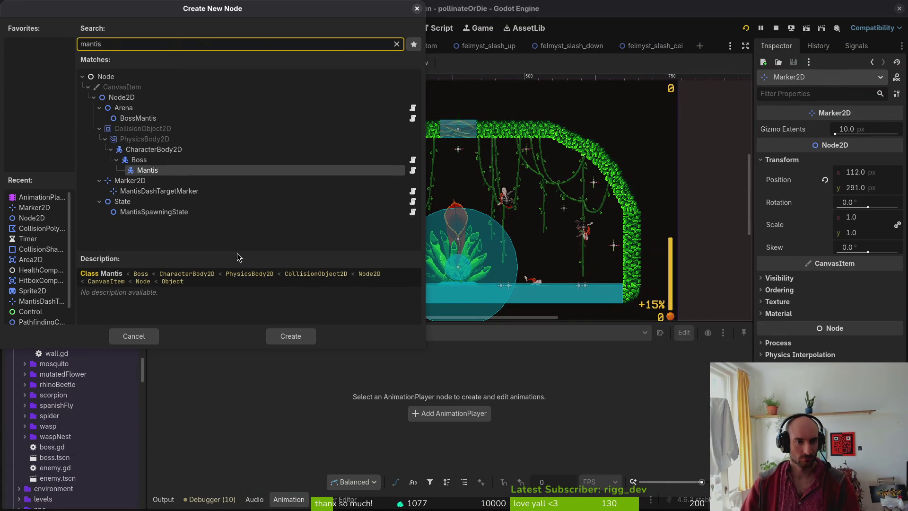
{"action": "key", "text": "Down"}
{"action": "key", "text": "Down"}
{"action": "key", "text": "Return"}
{"action": "key", "text": "Down"}
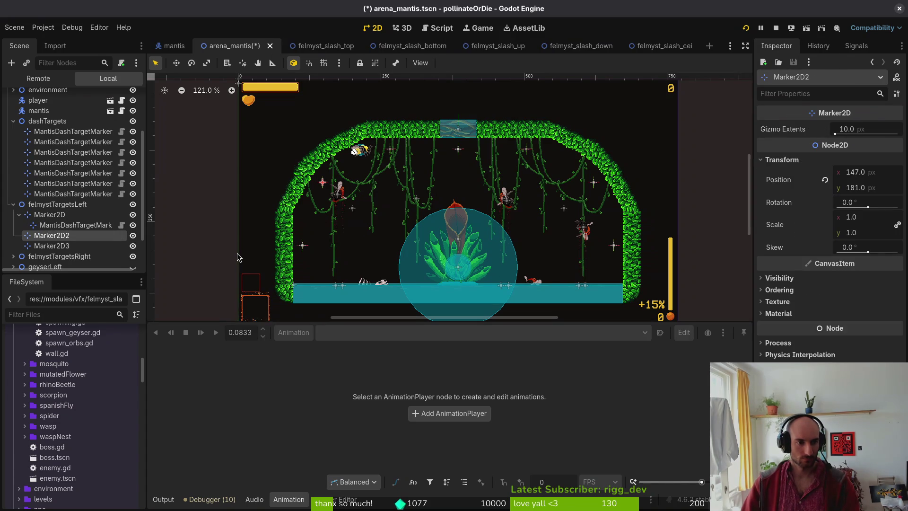
{"action": "key", "text": "ctrl+a"}
{"action": "key", "text": "Down"}
{"action": "key", "text": "Down"}
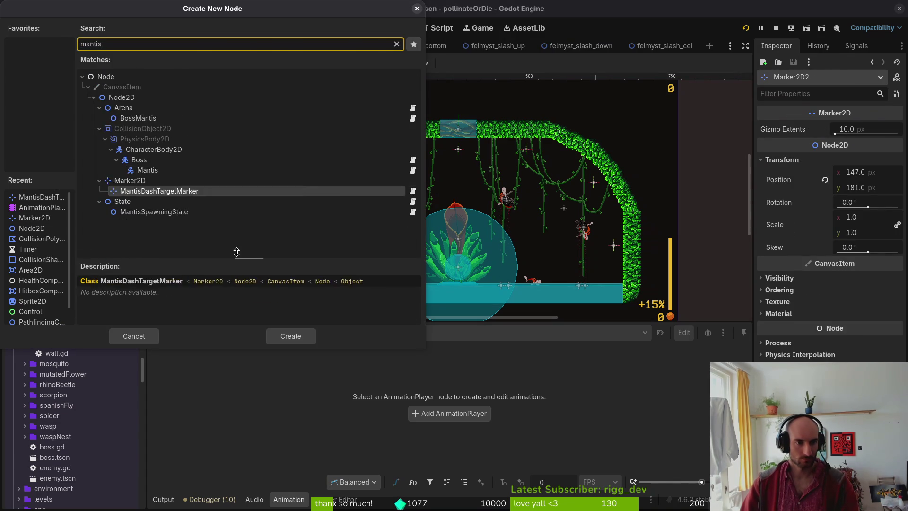
{"action": "key", "text": "Return"}
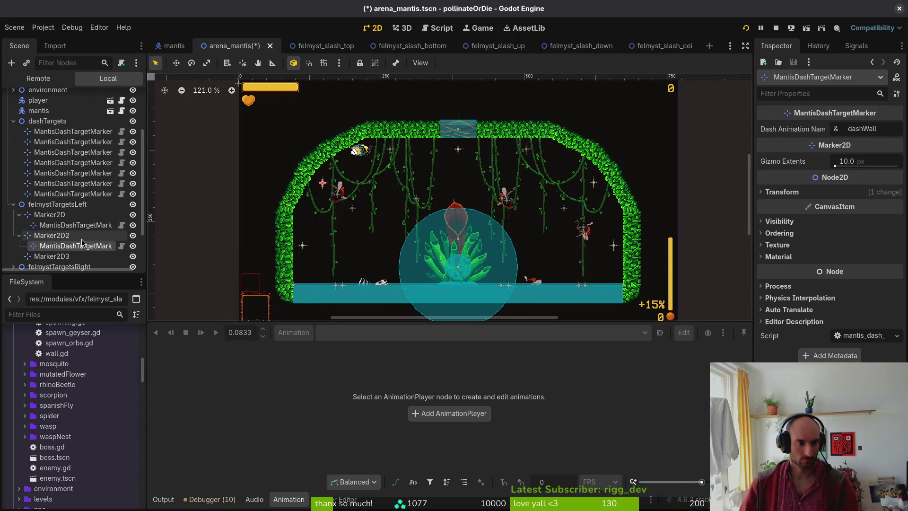
{"action": "key", "text": "Down"}
{"action": "key", "text": "ctrl+a"}
{"action": "type", "text": "manti"}
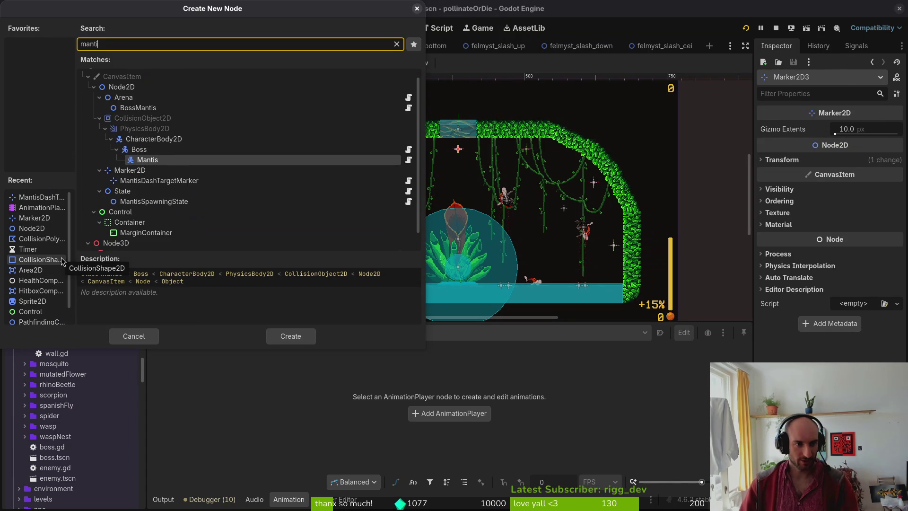
{"action": "key", "text": "Down"}
{"action": "key", "text": "Down"}
{"action": "key", "text": "Return"}
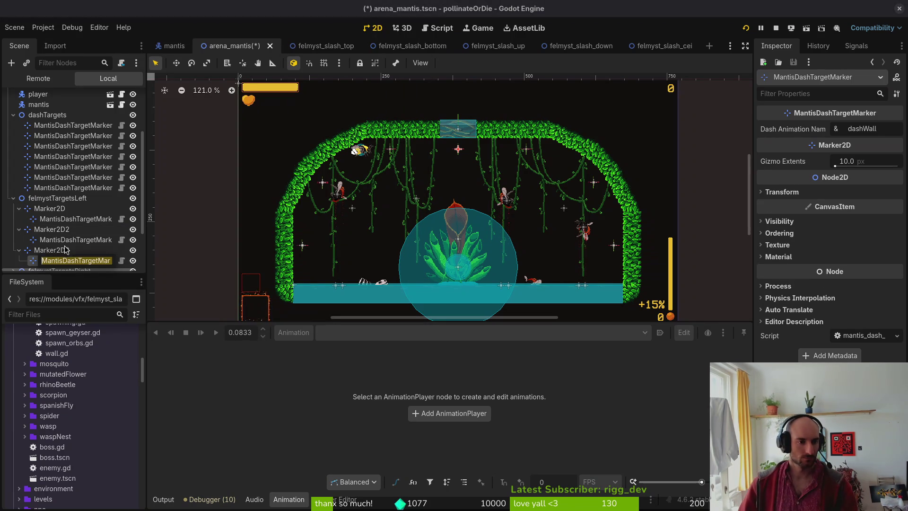
Move the three new MantisDashTargetMarker nodes directly under felmystTargetsLeft.
{"action": "left_click", "coordinate": [60, 239], "text": "ctrl"}
{"action": "left_click", "coordinate": [59, 209], "text": "ctrl"}
{"action": "left_click", "coordinate": [59, 208], "text": "ctrl"}
{"action": "left_click", "coordinate": [62, 219], "text": "ctrl"}
{"action": "left_click_drag", "start_coordinate": [62, 220], "coordinate": [60, 206]}
Delete the three old plain Marker2D nodes.
{"action": "left_click", "coordinate": [50, 239]}
{"action": "left_click", "coordinate": [56, 260], "text": "shift"}
{"action": "key", "text": "Delete"}
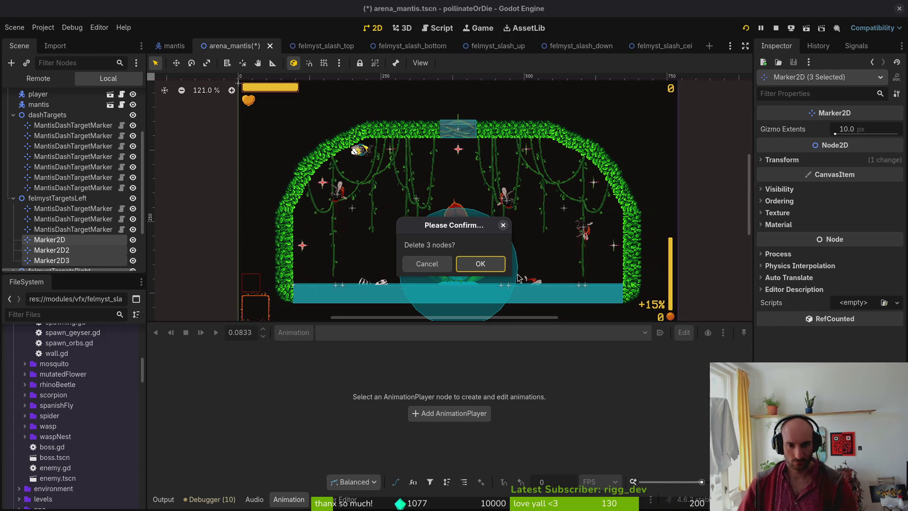
{"action": "left_click", "coordinate": [497, 264]}
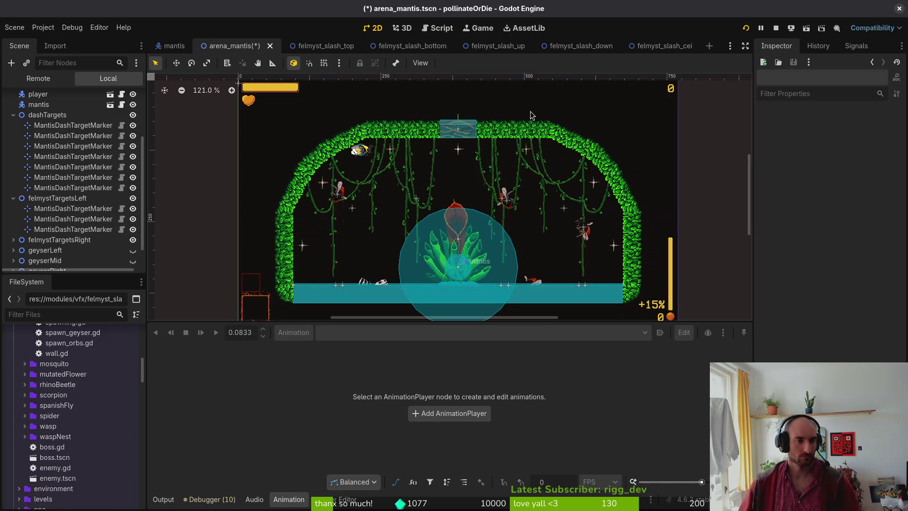
Expand felmystTargetsRight and compare its Marker2D nodes with the left group's dash markers.
{"action": "left_click", "coordinate": [13, 198]}
{"action": "left_click", "coordinate": [13, 214]}
{"action": "left_click", "coordinate": [13, 204]}
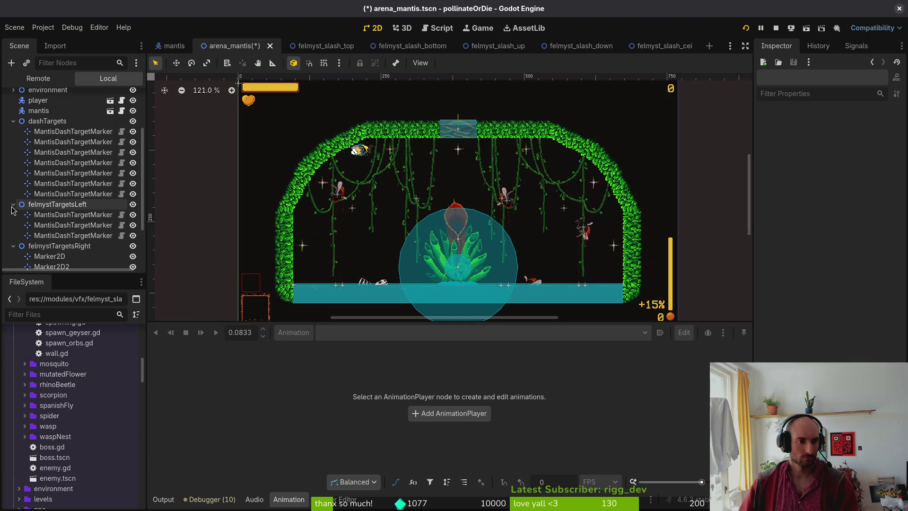
{"action": "scroll", "coordinate": [71, 228], "scroll_direction": "down", "scroll_amount": 3}
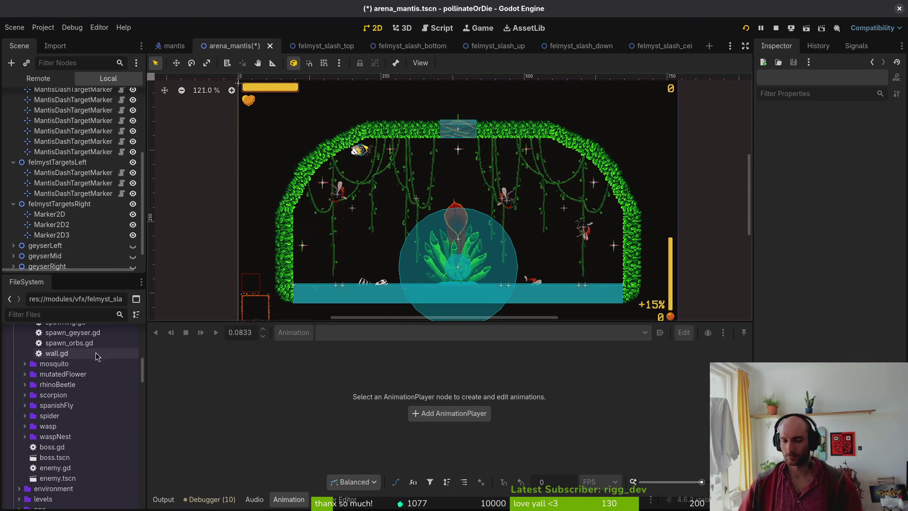
{"action": "left_click", "coordinate": [48, 214]}
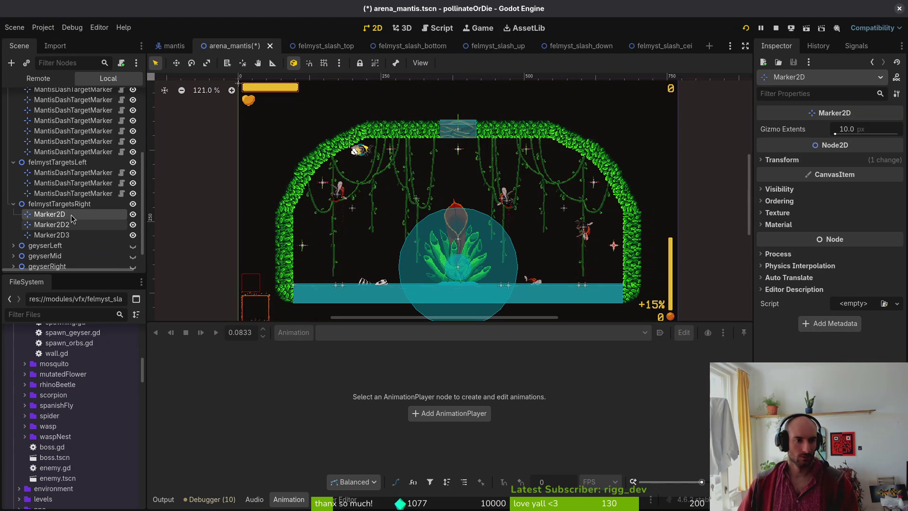
{"action": "left_click", "coordinate": [69, 173]}
{"action": "left_click", "coordinate": [68, 183], "text": "shift"}
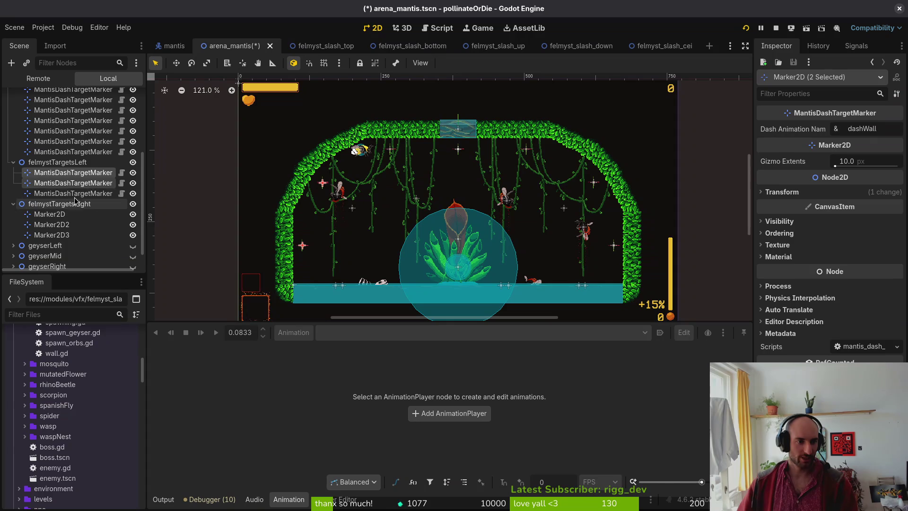
{"action": "left_click", "coordinate": [50, 214]}
Add a MantisDashTargetMarker child under each of Marker2D, Marker2D2 and Marker2D3.
{"action": "key", "text": "ctrl+a"}
{"action": "type", "text": "mant"}
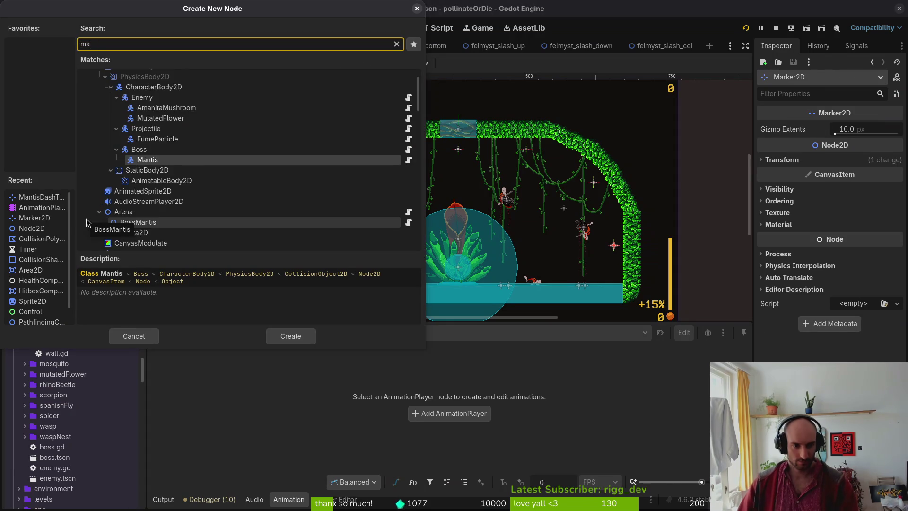
{"action": "key", "text": "Down"}
{"action": "key", "text": "Down"}
{"action": "key", "text": "Down"}
{"action": "key", "text": "Down"}
{"action": "key", "text": "Return"}
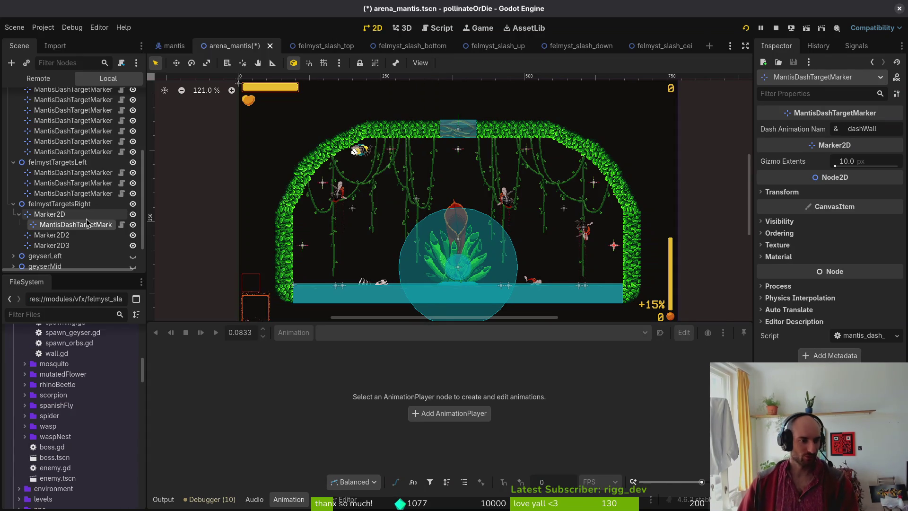
{"action": "key", "text": "ctrl+a"}
{"action": "key", "text": "Escape"}
{"action": "key", "text": "ctrl+a"}
{"action": "type", "text": "mant"}
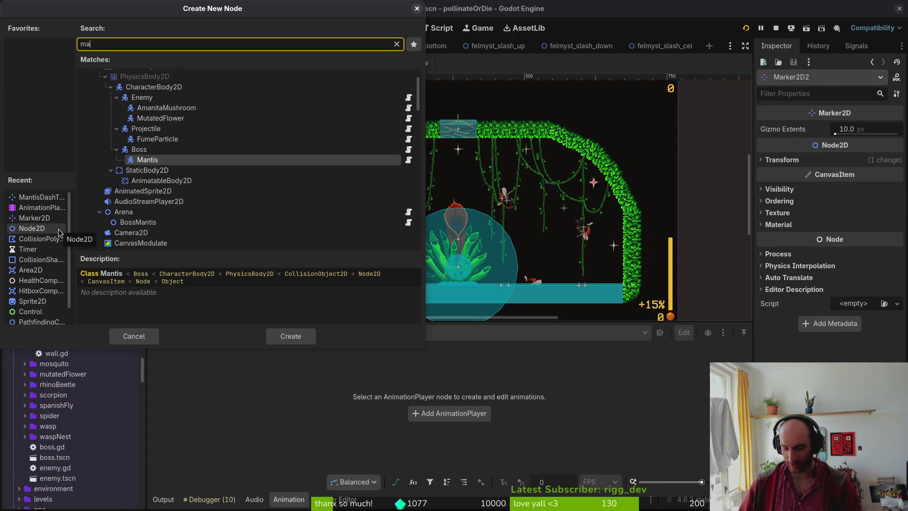
{"action": "key", "text": "Down"}
{"action": "key", "text": "Down"}
{"action": "key", "text": "Return"}
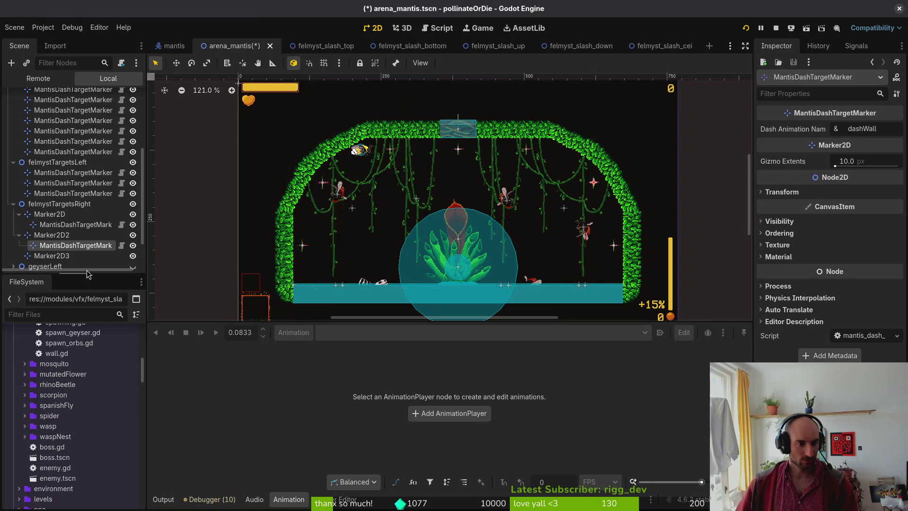
{"action": "left_click", "coordinate": [70, 256]}
{"action": "key", "text": "ctrl+a"}
{"action": "type", "text": "manti"}
{"action": "key", "text": "Down"}
{"action": "key", "text": "Down"}
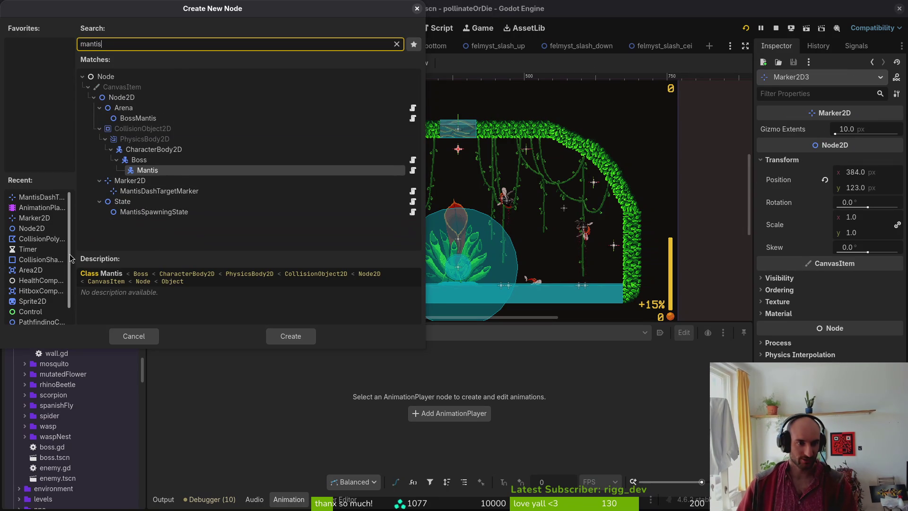
{"action": "key", "text": "Return"}
Move the three new markers directly under felmystTargetsRight and delete the empty Marker2D nodes.
{"action": "left_click", "coordinate": [75, 240], "text": "ctrl"}
{"action": "left_click", "coordinate": [70, 219], "text": "ctrl"}
{"action": "left_click_drag", "start_coordinate": [70, 219], "coordinate": [76, 209]}
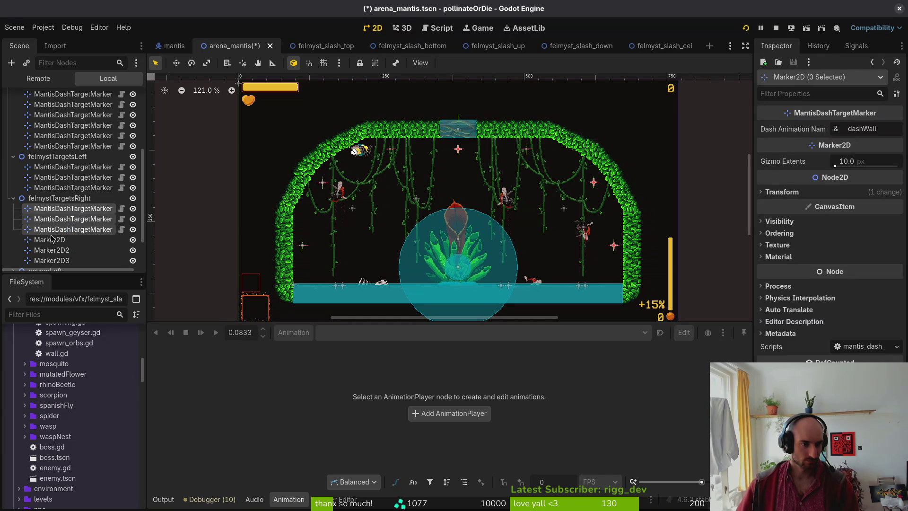
{"action": "left_click", "coordinate": [49, 240]}
{"action": "left_click", "coordinate": [52, 260], "text": "shift"}
{"action": "key", "text": "Delete"}
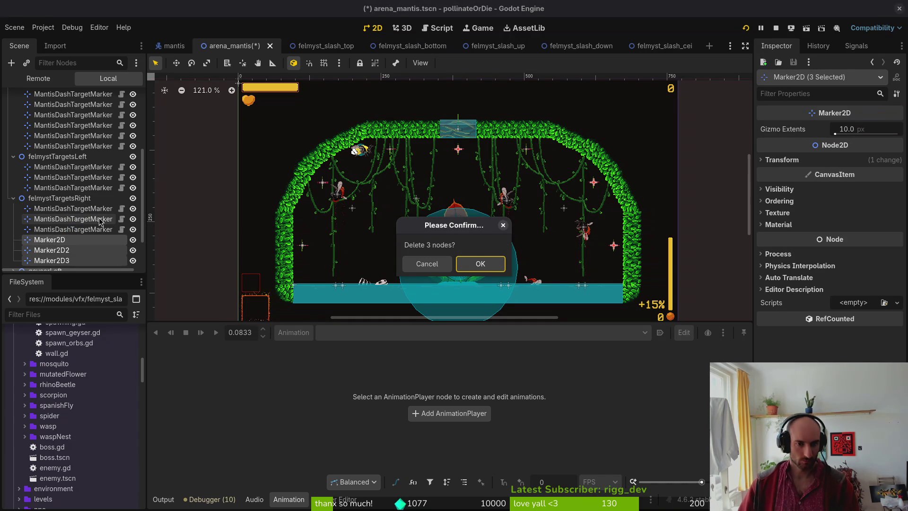
{"action": "key", "text": "Return"}
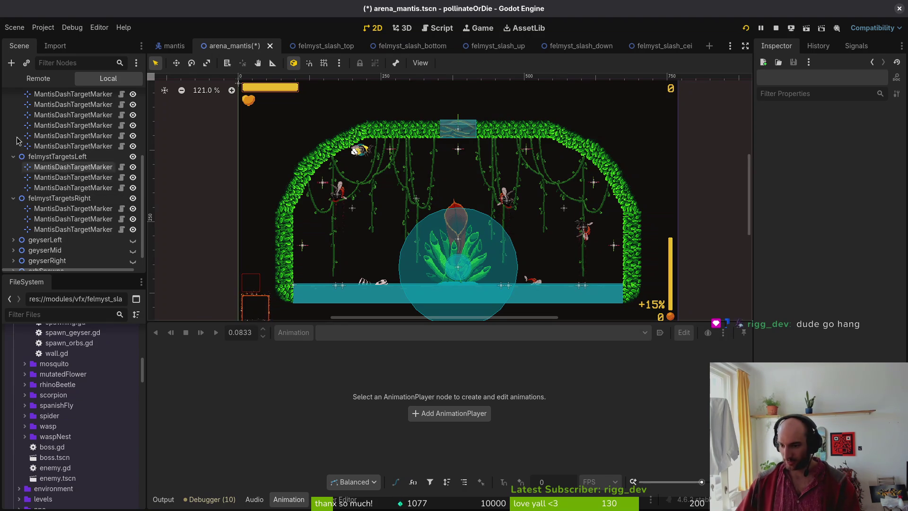
{"action": "left_click", "coordinate": [73, 209]}
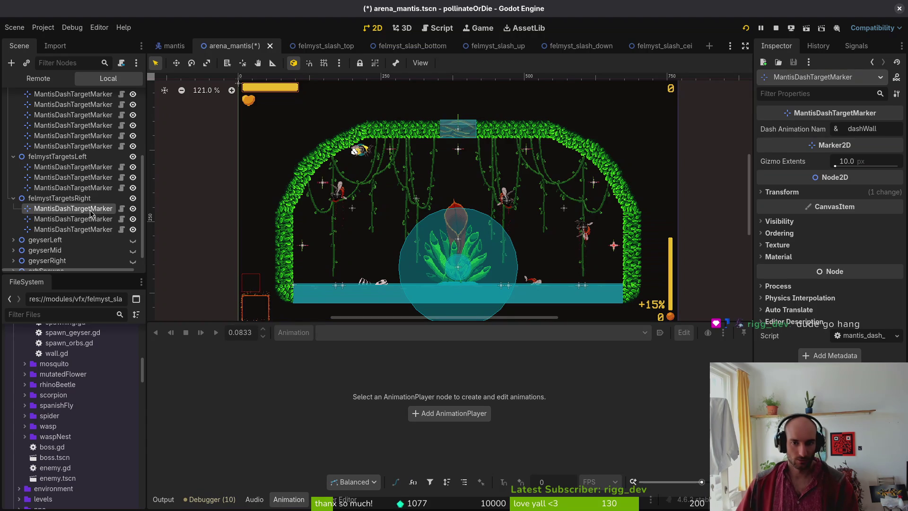
Set the right markers' Dash Animation Names to felmystWall, felmystDia and felmystCei.
{"action": "double_click", "coordinate": [876, 130]}
{"action": "type", "text": "wal"}
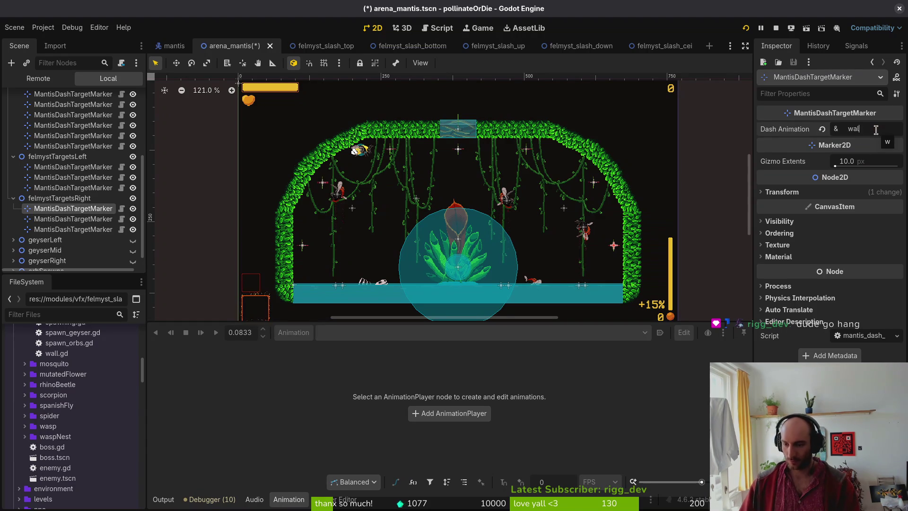
{"action": "type", "text": "felmyst"}
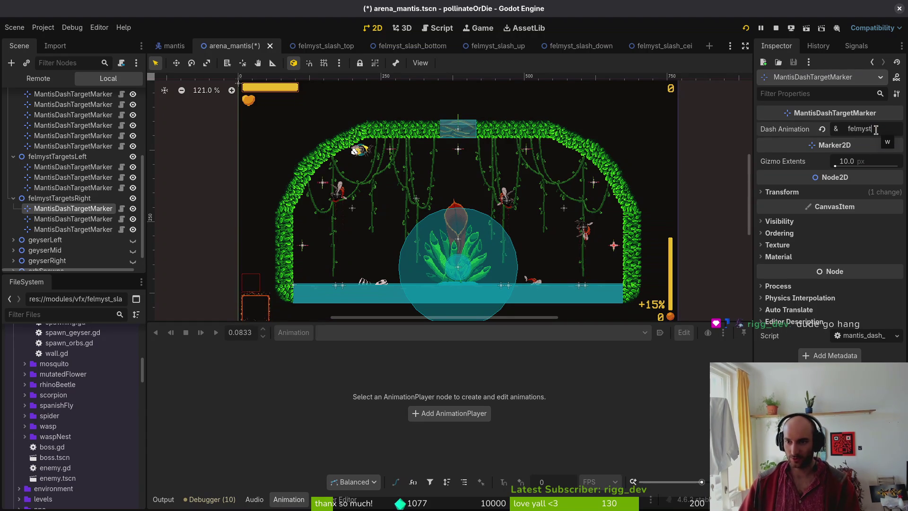
{"action": "type", "text": "ll"}
{"action": "left_click", "coordinate": [87, 226]}
{"action": "key", "text": "ctrl+a"}
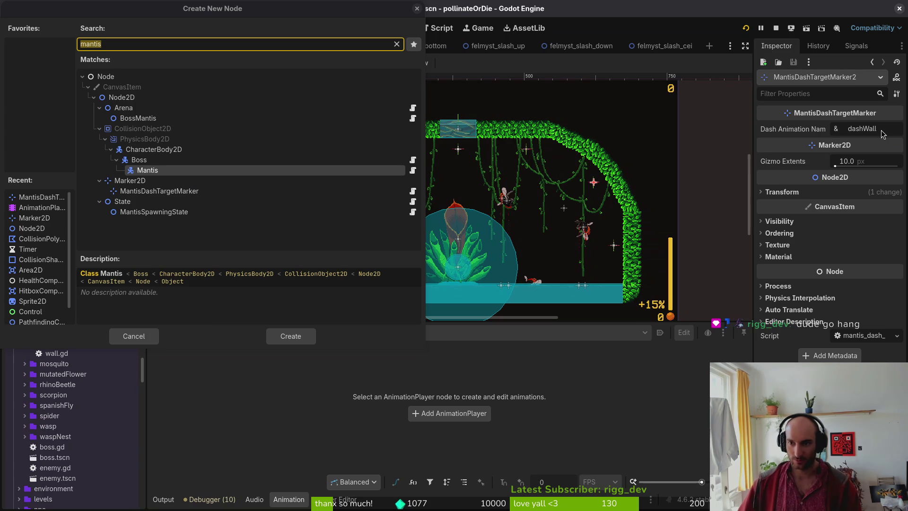
{"action": "key", "text": "Escape"}
{"action": "double_click", "coordinate": [886, 129]}
{"action": "type", "text": "felmystDia"}
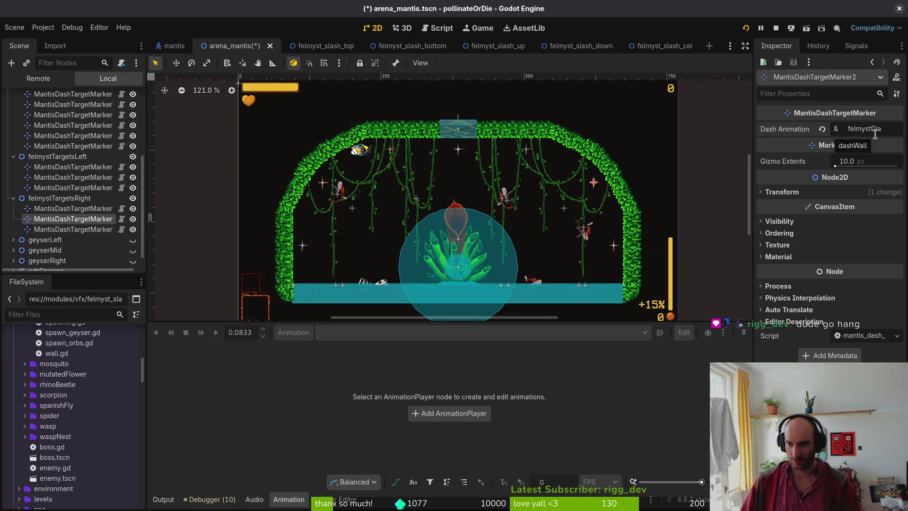
{"action": "left_click", "coordinate": [71, 229]}
{"action": "double_click", "coordinate": [895, 130]}
{"action": "type", "text": "cei"}
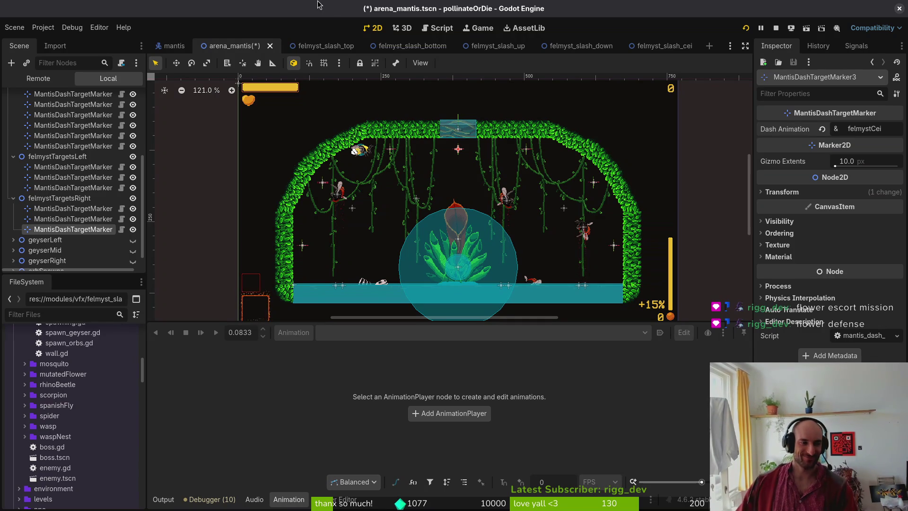
Collapse felmystTargetsLeft and felmystTargetsRight and enlarge the 2D viewport.
{"action": "left_click", "coordinate": [13, 157]}
{"action": "left_click", "coordinate": [14, 188]}
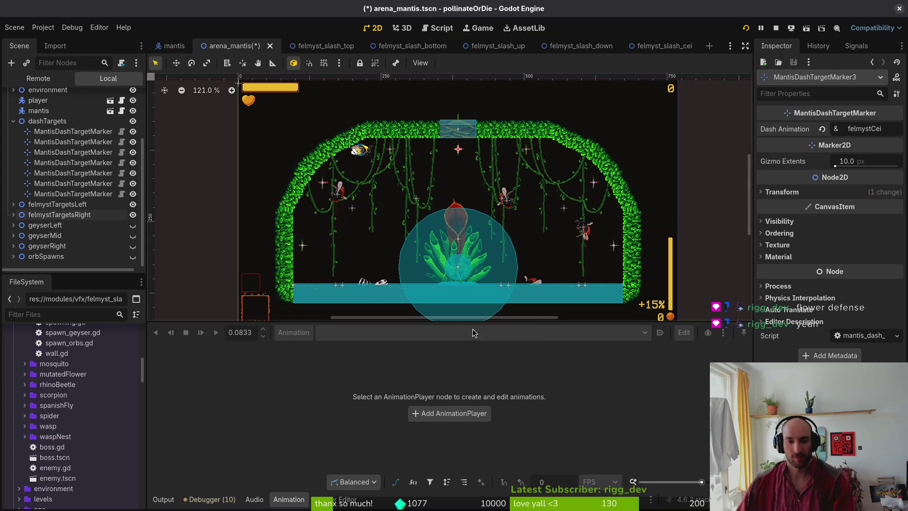
{"action": "left_click_drag", "start_coordinate": [452, 326], "coordinate": [458, 391]}
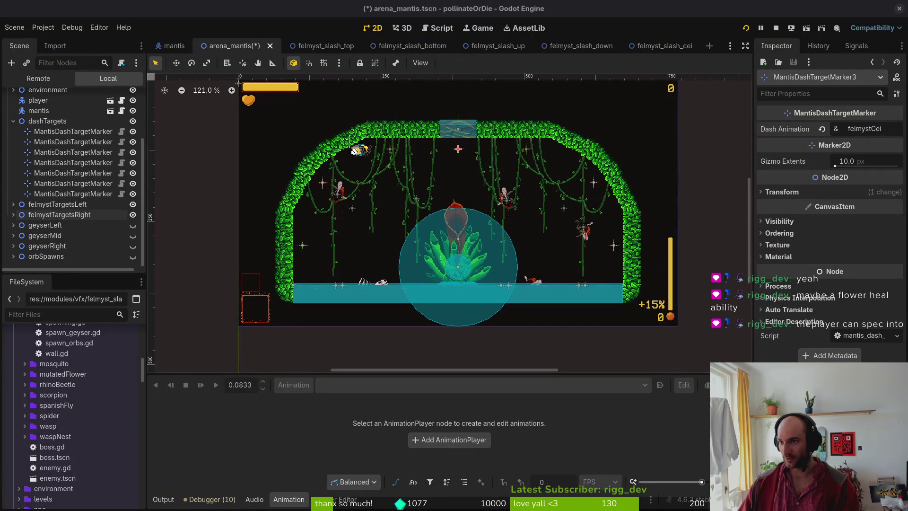
Show the overview of all open windows.
{"action": "key", "text": "super"}
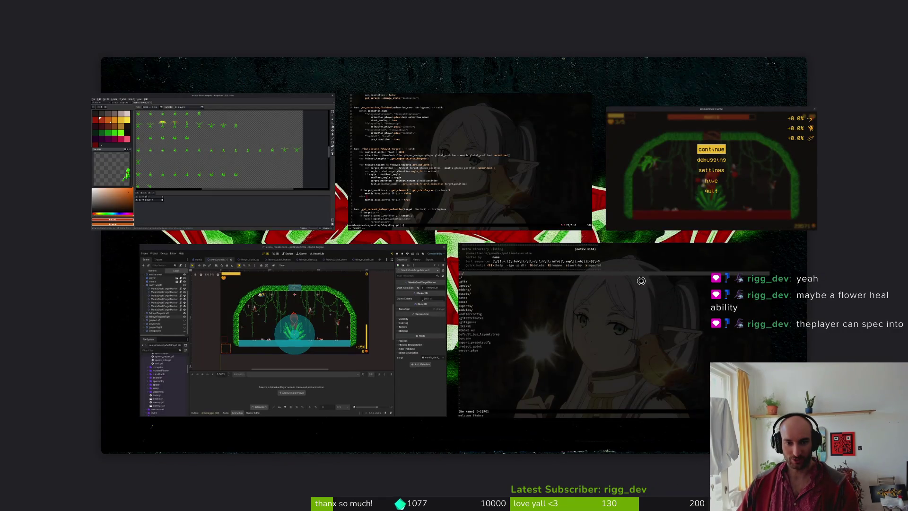
Open README.md in Vim using the project file finder.
{"action": "left_click", "coordinate": [608, 332]}
{"action": "key", "text": "space"}
{"action": "key", "text": "f"}
{"action": "key", "text": "f"}
{"action": "type", "text": "read"}
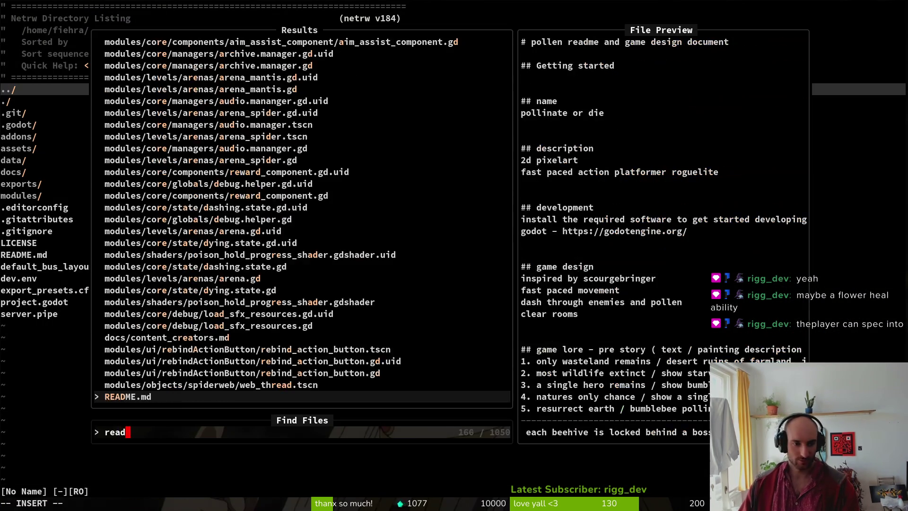
{"action": "key", "text": "Return"}
Add ideas 'challenge rooms => flower defense rooms' and 'skill/flowerbuff to heal the flower', then save.
{"action": "scroll", "coordinate": [236, 246], "scroll_direction": "down", "scroll_amount": 5}
{"action": "scroll", "coordinate": [119, 263], "scroll_direction": "down", "scroll_amount": 6}
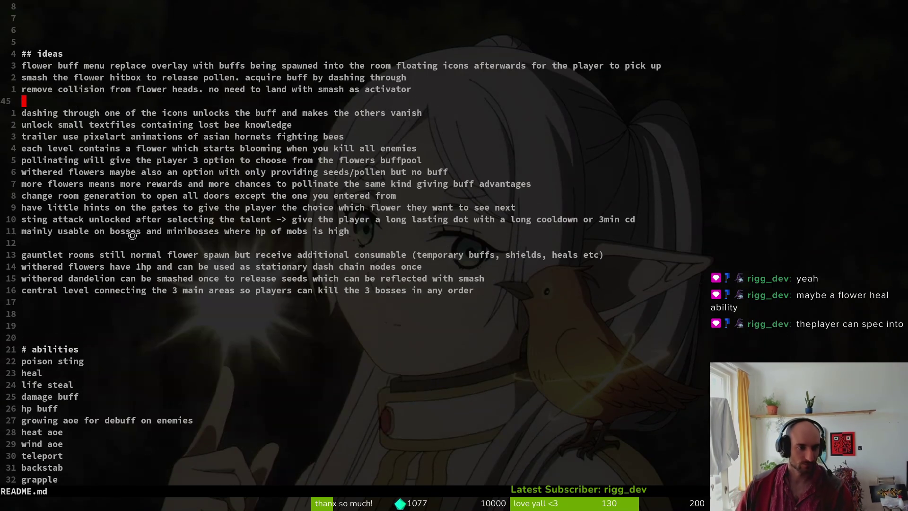
{"action": "left_click", "coordinate": [70, 311]}
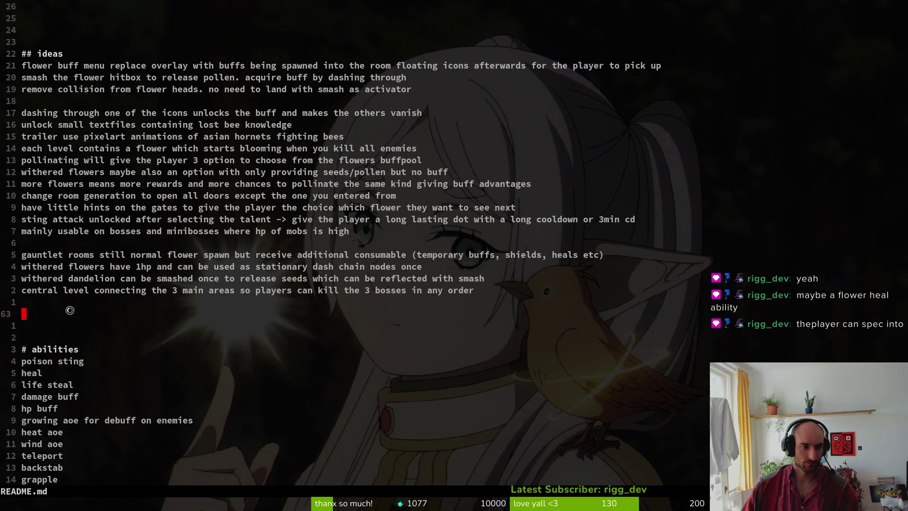
{"action": "type", "text": "ichallenge d"}
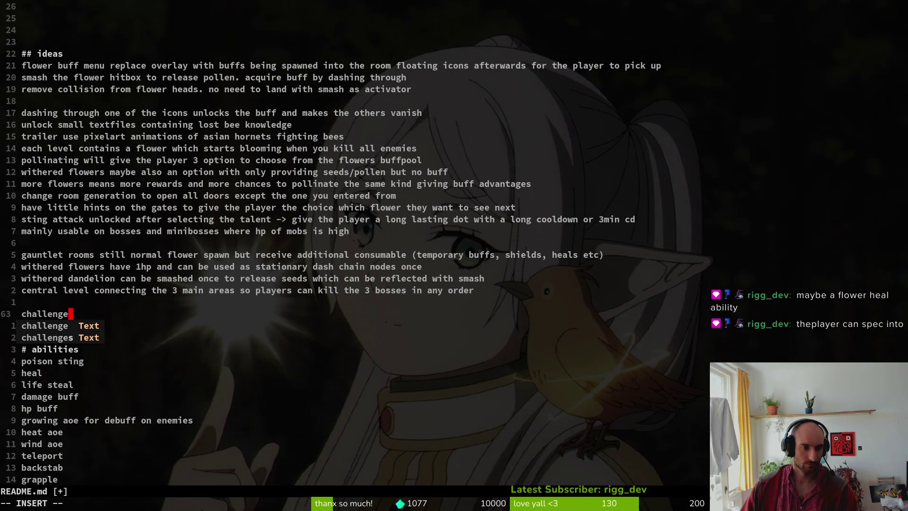
{"action": "key", "text": "BackSpace"}
{"action": "type", "text": "rooms ="}
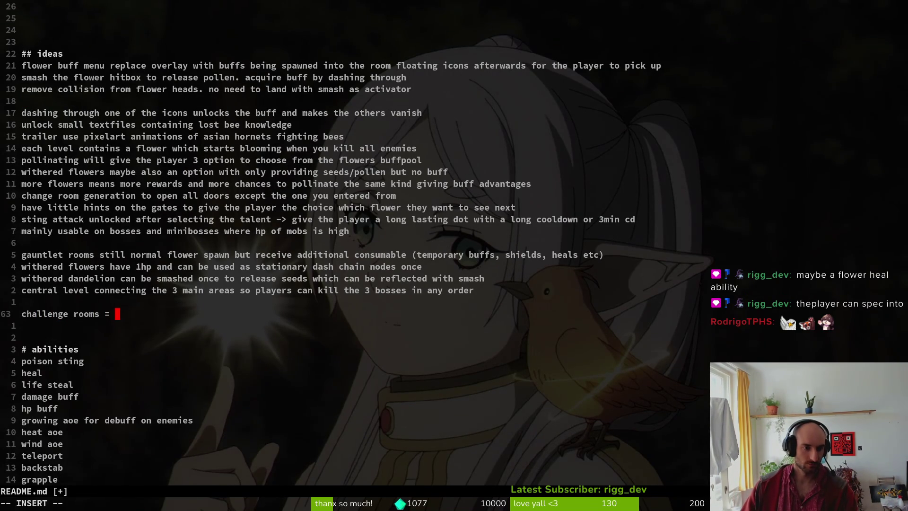
{"action": "type", "text": "> flower devfe"}
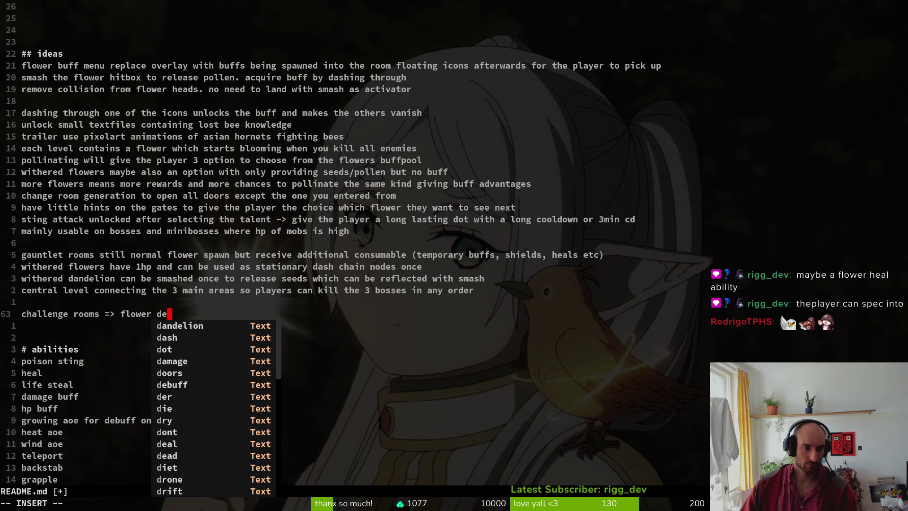
{"action": "key", "text": "BackSpace"}
{"action": "key", "text": "BackSpace"}
{"action": "key", "text": "BackSpace"}
{"action": "type", "text": "fense rooms"}
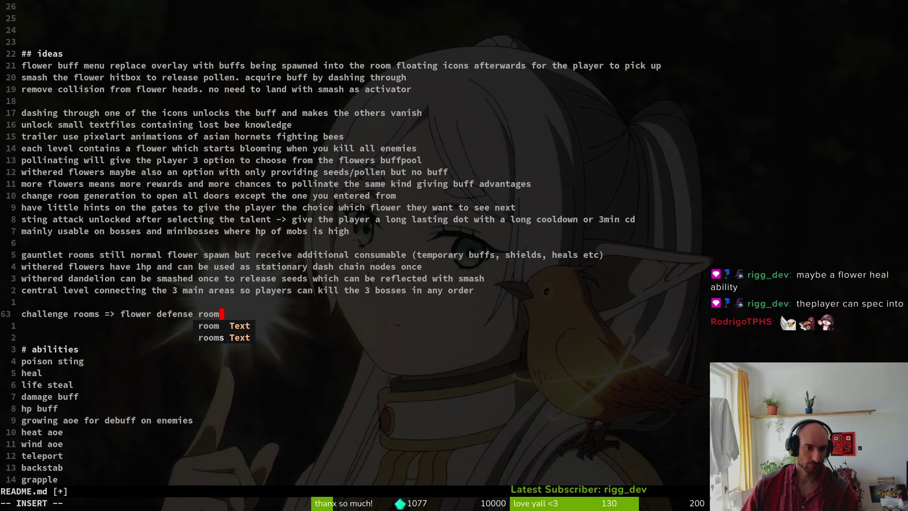
{"action": "key", "text": "Return"}
{"action": "key", "text": "Return"}
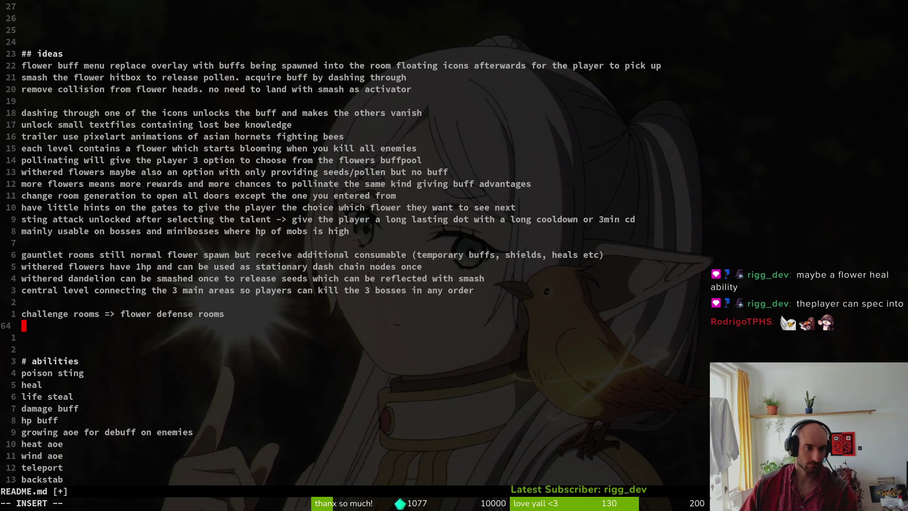
{"action": "type", "text": "skill"}
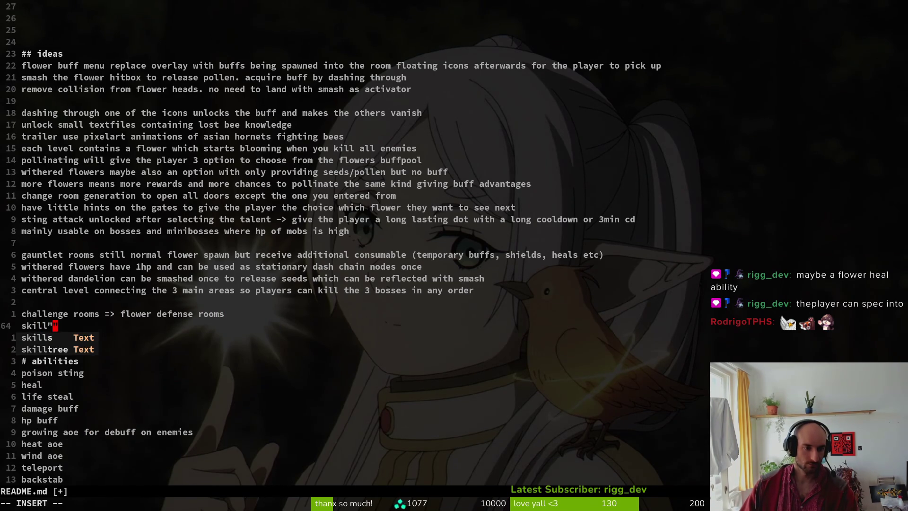
{"action": "type", "text": "/fl"}
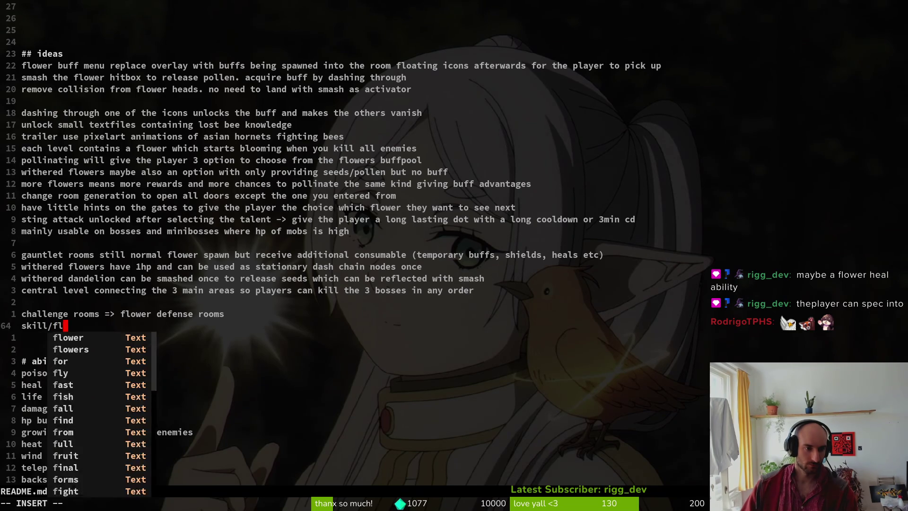
{"action": "type", "text": "owerbuff to heal the flower"}
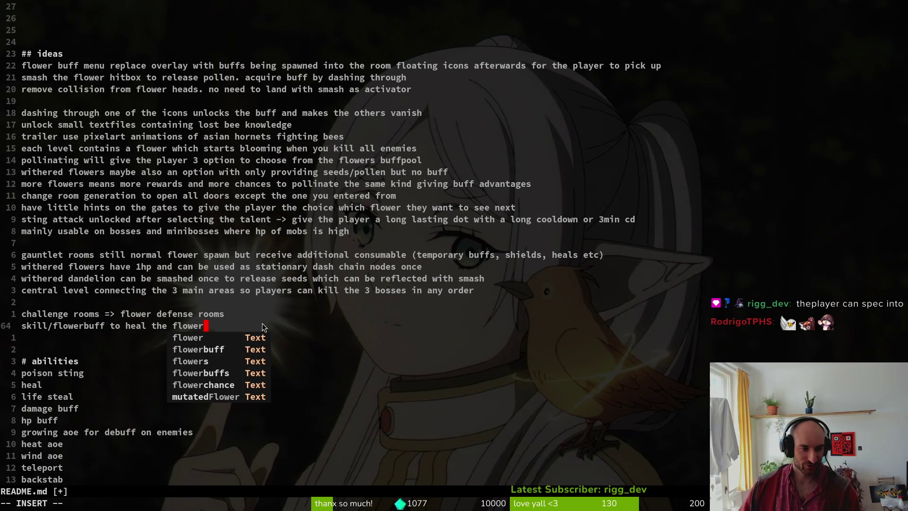
{"action": "key", "text": "Escape"}
{"action": "type", "text": ":w"}
{"action": "key", "text": "Return"}
Quit Vim and open the git status overview with tig status.
{"action": "type", "text": ":q"}
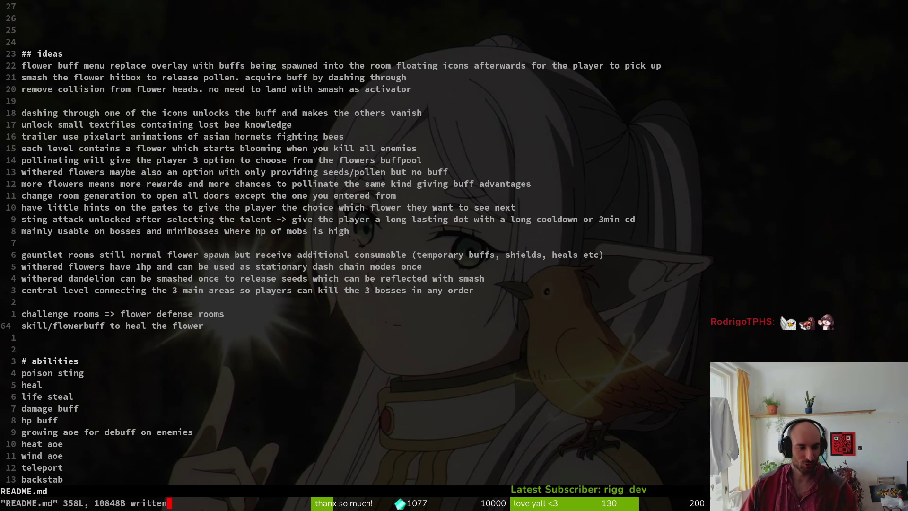
{"action": "key", "text": "Return"}
{"action": "type", "text": "tig status"}
{"action": "key", "text": "Return"}
Stage README.md and docs/content_creators.md in tig.
{"action": "key", "text": "Down"}
{"action": "key", "text": "Down"}
{"action": "key", "text": "Down"}
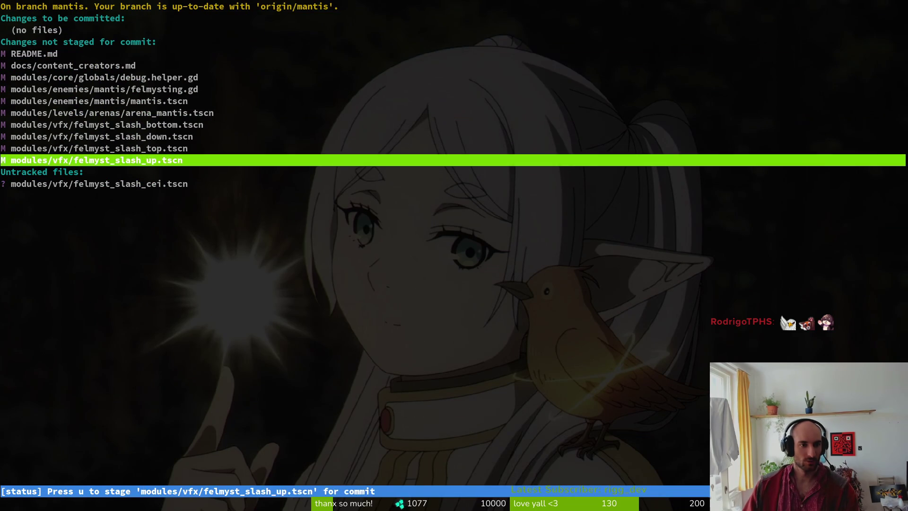
{"action": "key", "text": "Up"}
{"action": "key", "text": "Up"}
{"action": "key", "text": "Up"}
{"action": "key", "text": "Up"}
{"action": "key", "text": "Up"}
{"action": "key", "text": "u"}
{"action": "key", "text": "Up"}
Commit with message "added ideas and streamers to readme and cC file" and run git push.
{"action": "type", "text": "uqgit commit -m "}
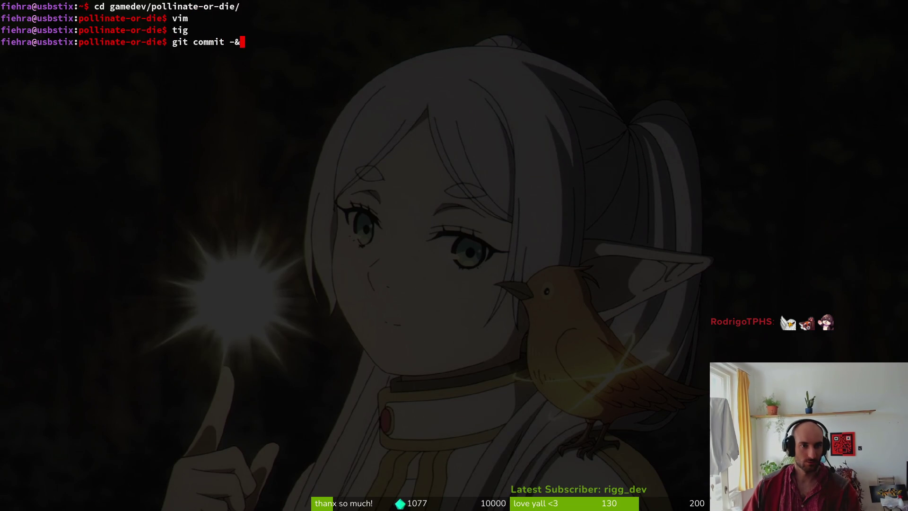
{"action": "type", "text": "\""}
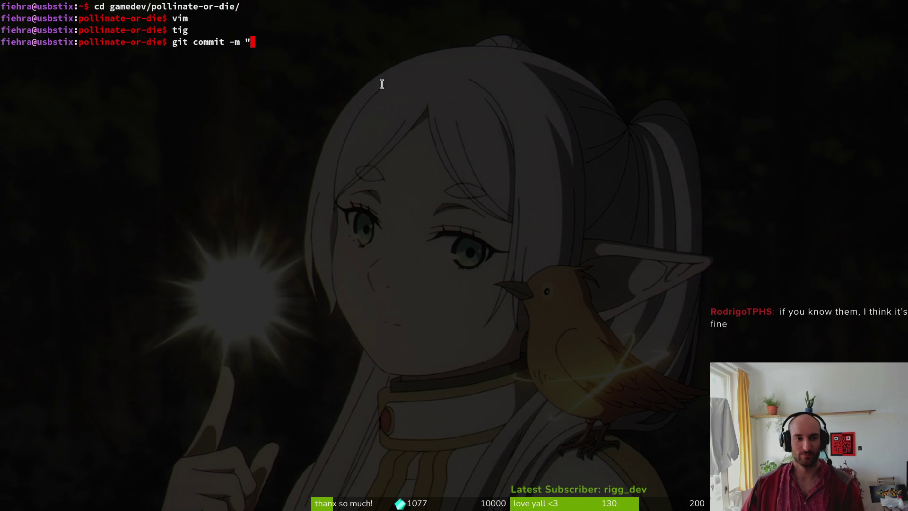
{"action": "type", "text": "added ideas and streamers to readme"}
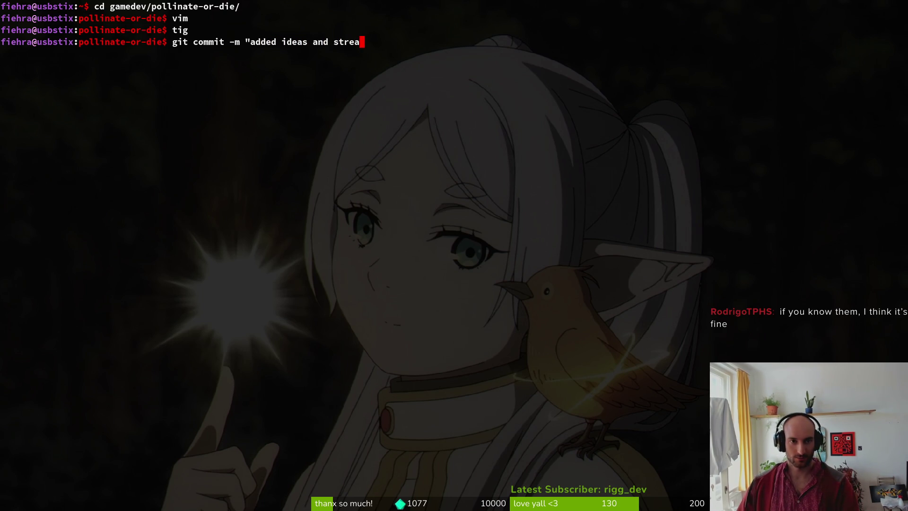
{"action": "type", "text": " and cC file\""}
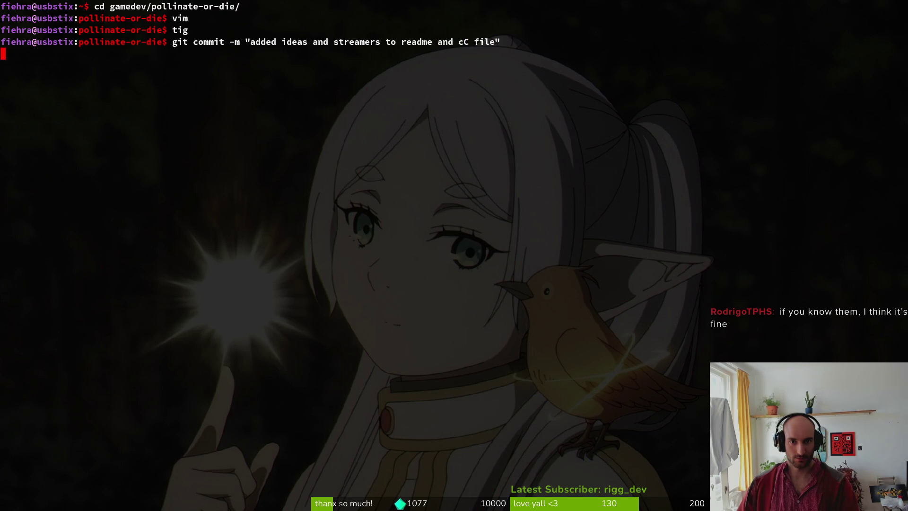
{"action": "key", "text": "Return"}
{"action": "type", "text": "git push"}
{"action": "key", "text": "Return"}
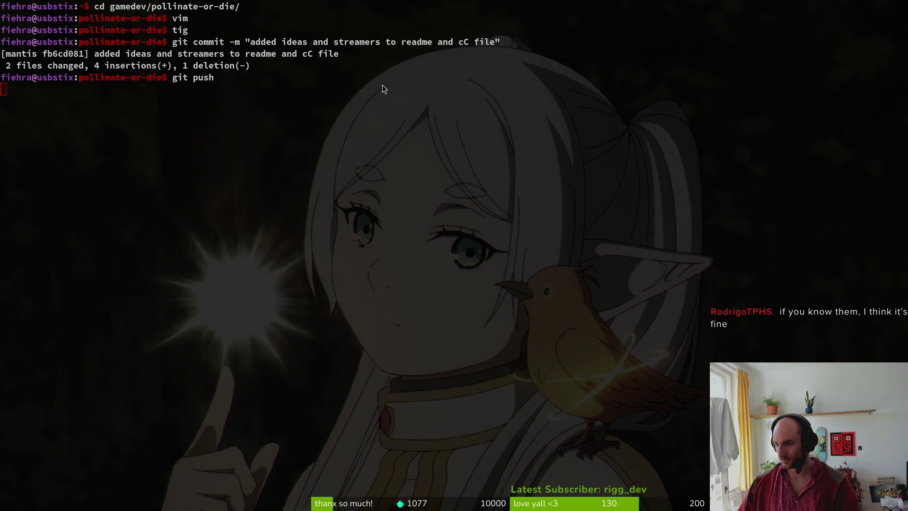
{"action": "key", "text": "alt+Tab"}
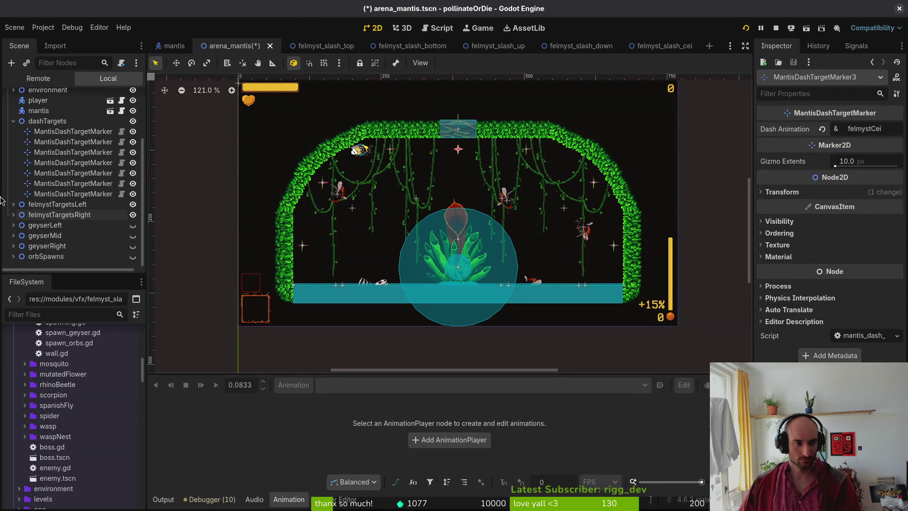
Review the dash animations of markers in both felmyst target groups.
{"action": "left_click", "coordinate": [71, 132]}
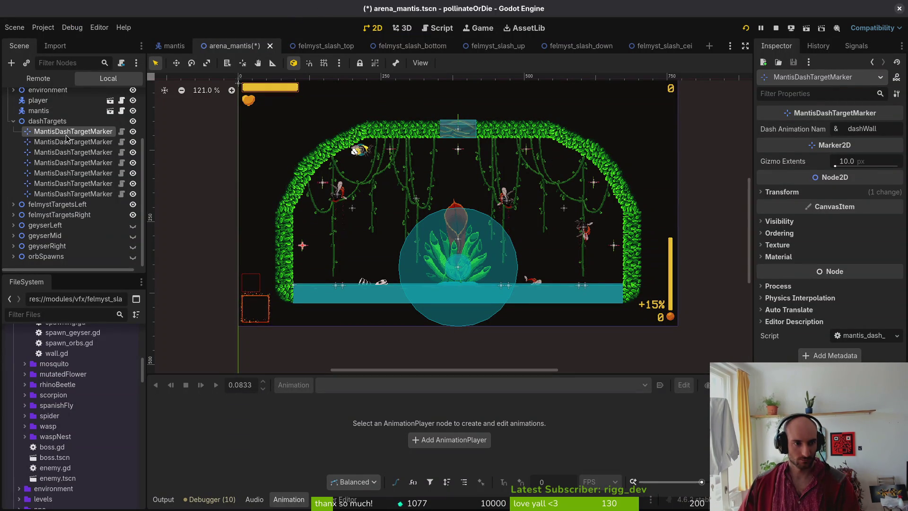
{"action": "left_click", "coordinate": [73, 184]}
{"action": "left_click", "coordinate": [81, 173]}
{"action": "left_click", "coordinate": [80, 163]}
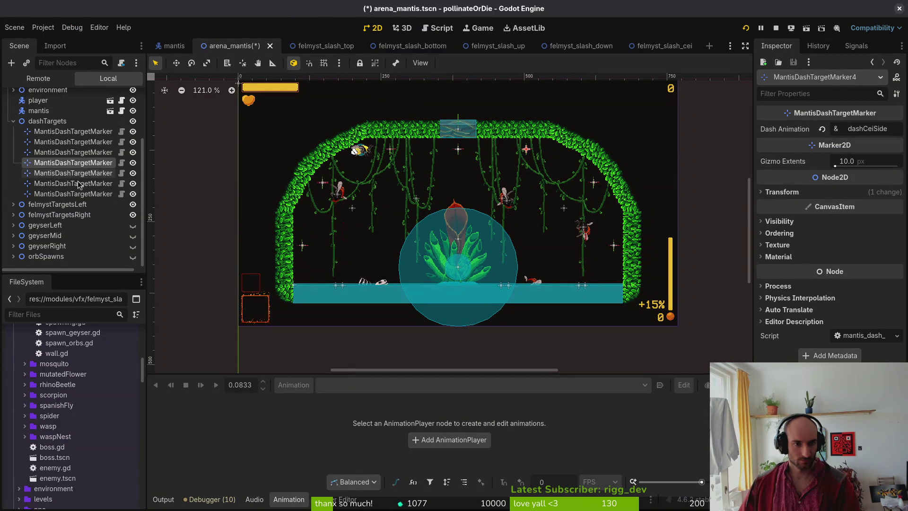
{"action": "left_click", "coordinate": [13, 205]}
{"action": "left_click", "coordinate": [62, 216]}
{"action": "left_click", "coordinate": [71, 226]}
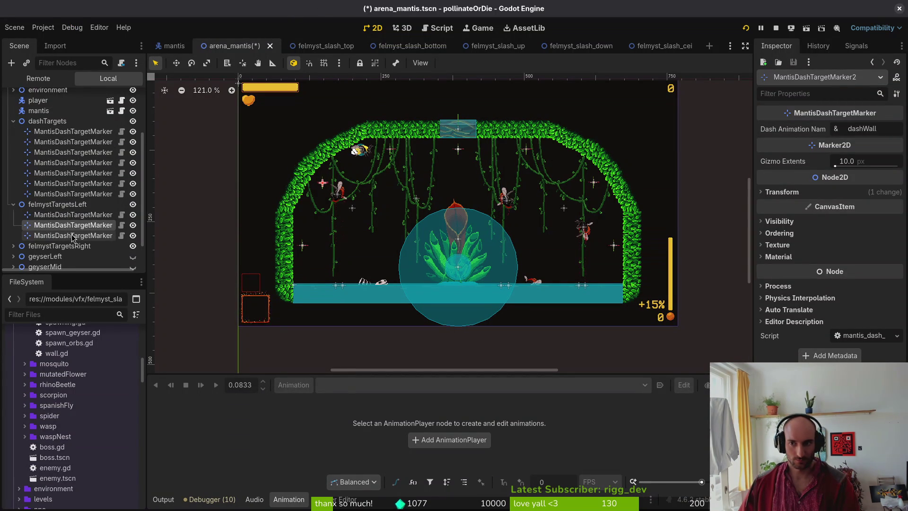
{"action": "left_click", "coordinate": [74, 236]}
{"action": "left_click", "coordinate": [13, 246]}
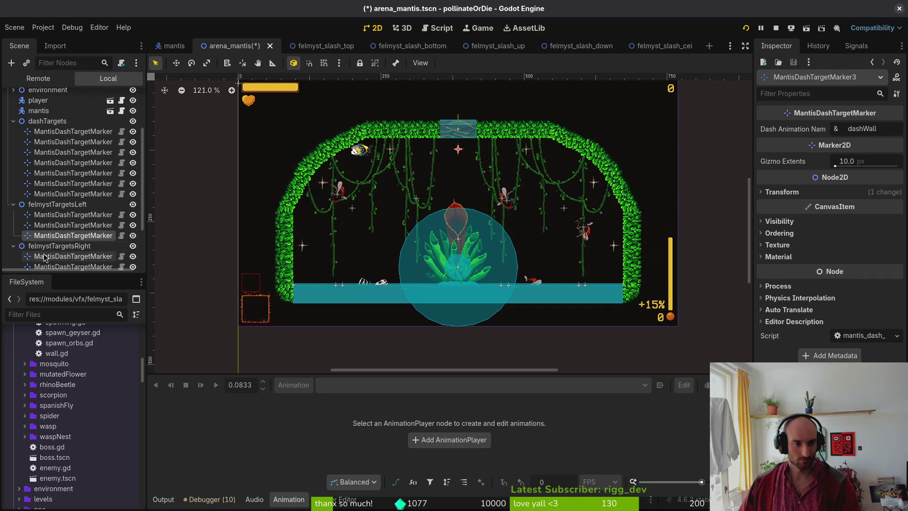
{"action": "left_click", "coordinate": [50, 257]}
{"action": "left_click", "coordinate": [71, 214]}
{"action": "scroll", "coordinate": [71, 212], "scroll_direction": "down", "scroll_amount": 2}
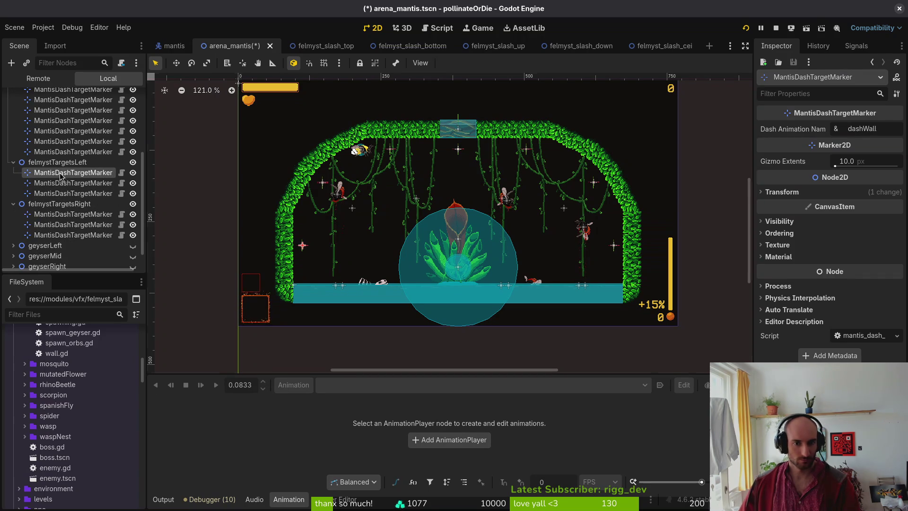
{"action": "left_click", "coordinate": [71, 214]}
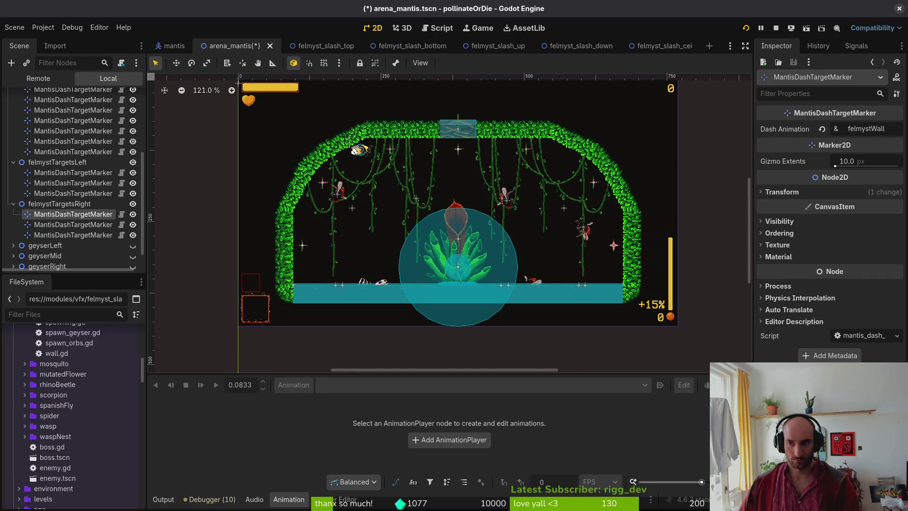
{"action": "left_click", "coordinate": [71, 173]}
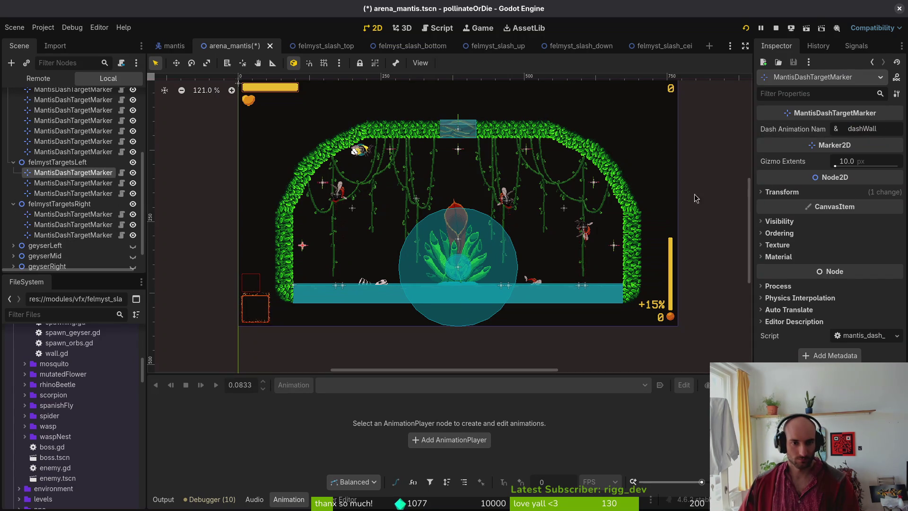
Set the three left markers' Dash Animation Names to felmystWall, felmystDia and felmystCei.
{"action": "double_click", "coordinate": [884, 132]}
{"action": "type", "text": "felmystWall"}
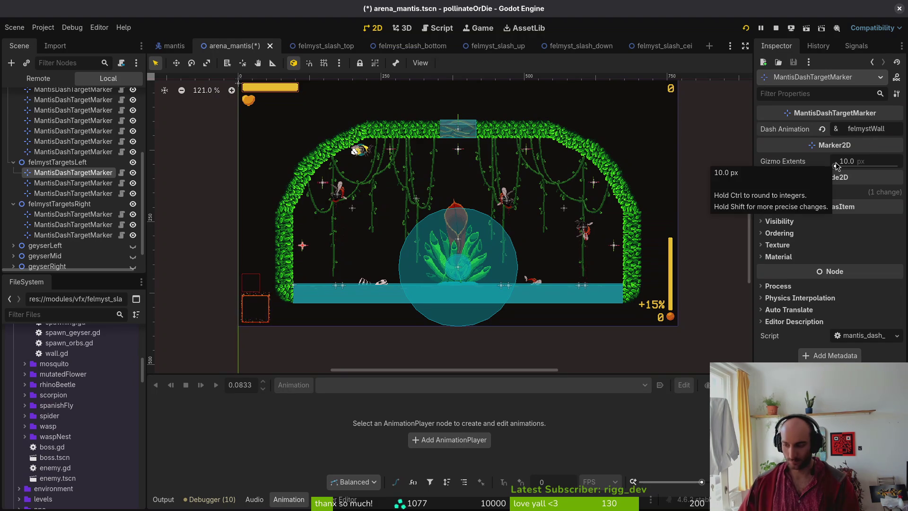
{"action": "left_click", "coordinate": [71, 225]}
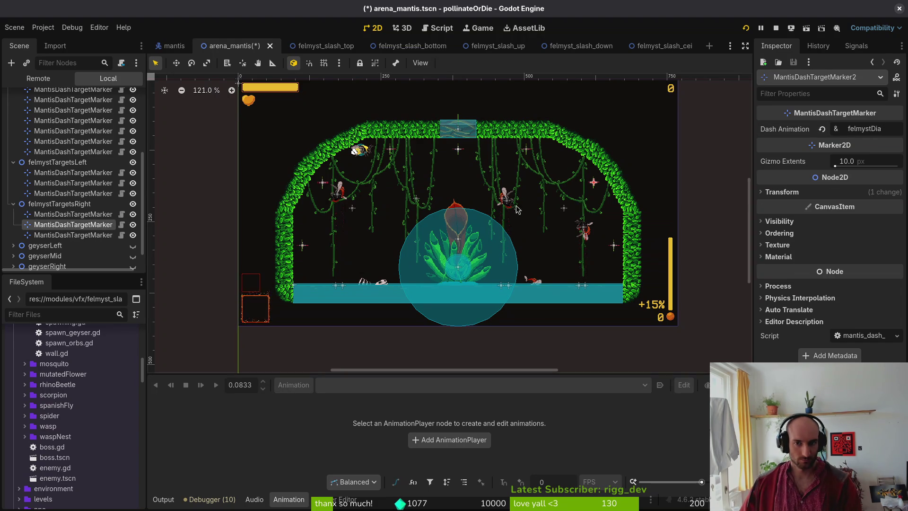
{"action": "key", "text": "Up"}
{"action": "key", "text": "Up"}
{"action": "key", "text": "Up"}
{"action": "double_click", "coordinate": [881, 129]}
{"action": "key", "text": "ctrl+v"}
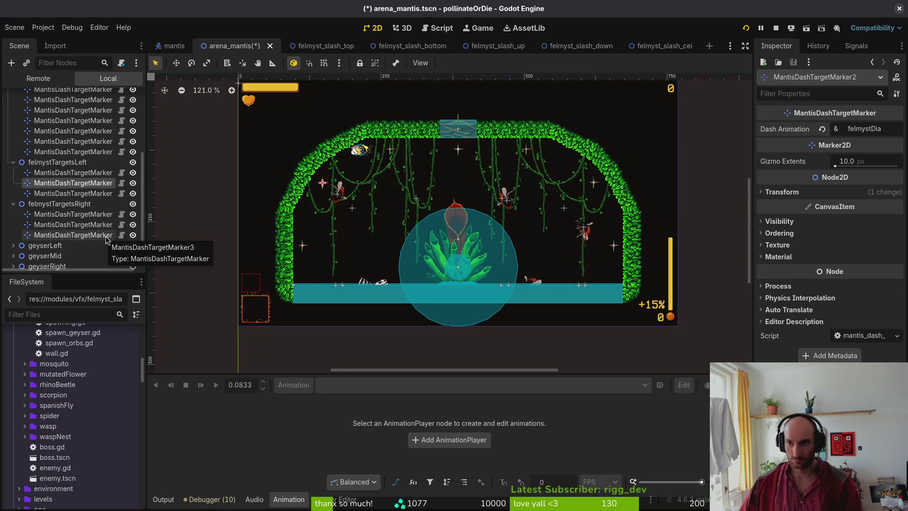
{"action": "left_click", "coordinate": [106, 236]}
{"action": "key", "text": "Up"}
{"action": "key", "text": "Up"}
{"action": "key", "text": "Up"}
{"action": "double_click", "coordinate": [896, 127]}
{"action": "type", "text": "felmystCei"}
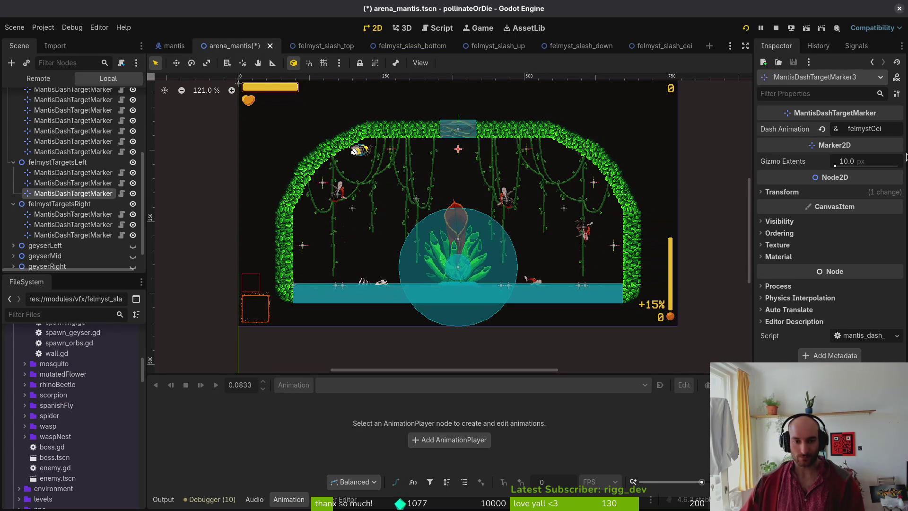
{"action": "scroll", "coordinate": [463, 270], "scroll_direction": "up", "scroll_amount": 6}
{"action": "scroll", "coordinate": [459, 271], "scroll_direction": "down", "scroll_amount": 7}
{"action": "scroll", "coordinate": [465, 286], "scroll_direction": "up", "scroll_amount": 4}
{"action": "scroll", "coordinate": [456, 296], "scroll_direction": "down", "scroll_amount": 4}
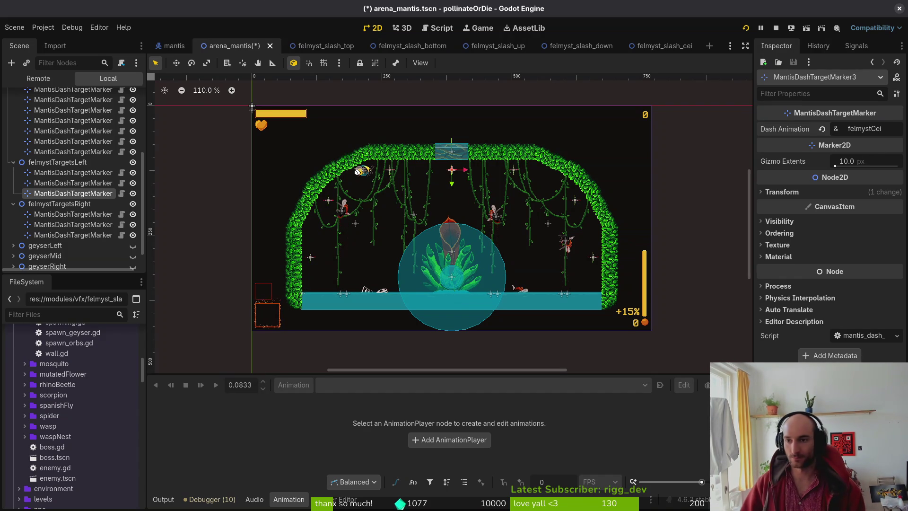
{"action": "key", "text": "alt+Tab"}
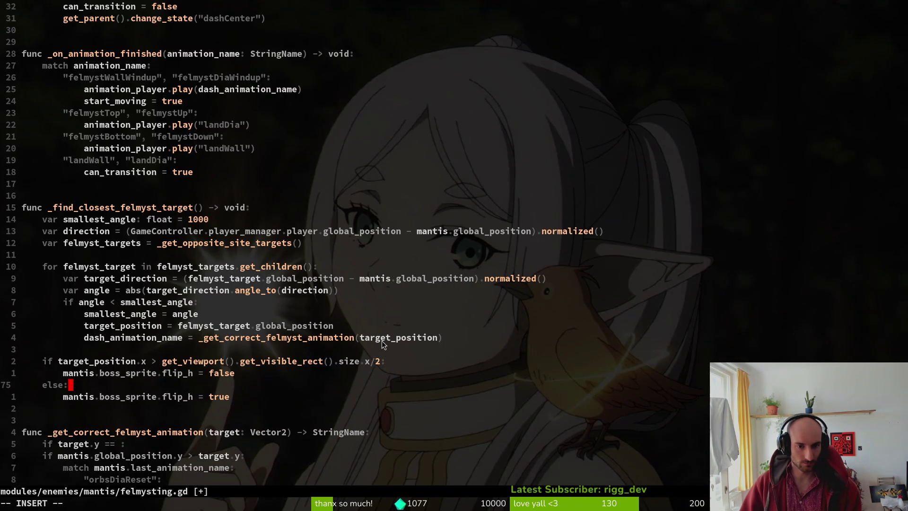
Edit the target.y condition in _get_correct_felmyst_animation, then undo the edit.
{"action": "scroll", "coordinate": [126, 279], "scroll_direction": "down", "scroll_amount": 6}
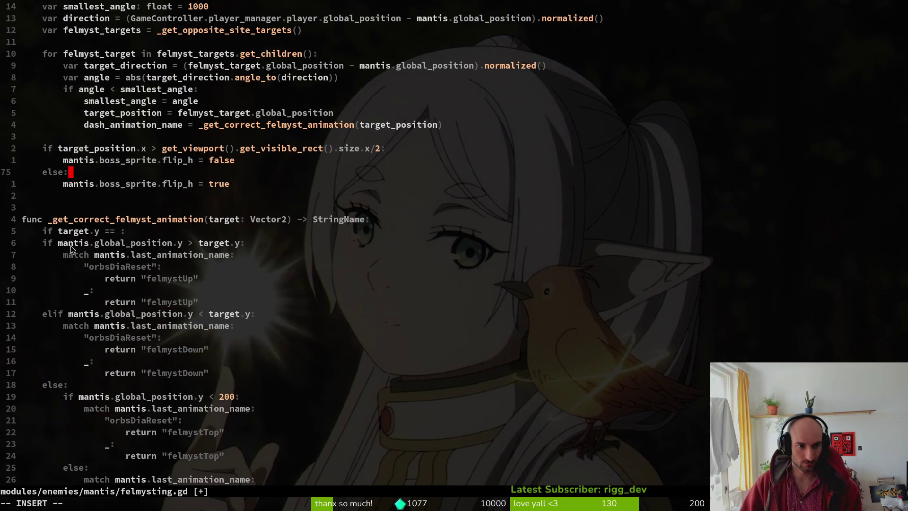
{"action": "left_click", "coordinate": [97, 232]}
{"action": "type", "text": "s"}
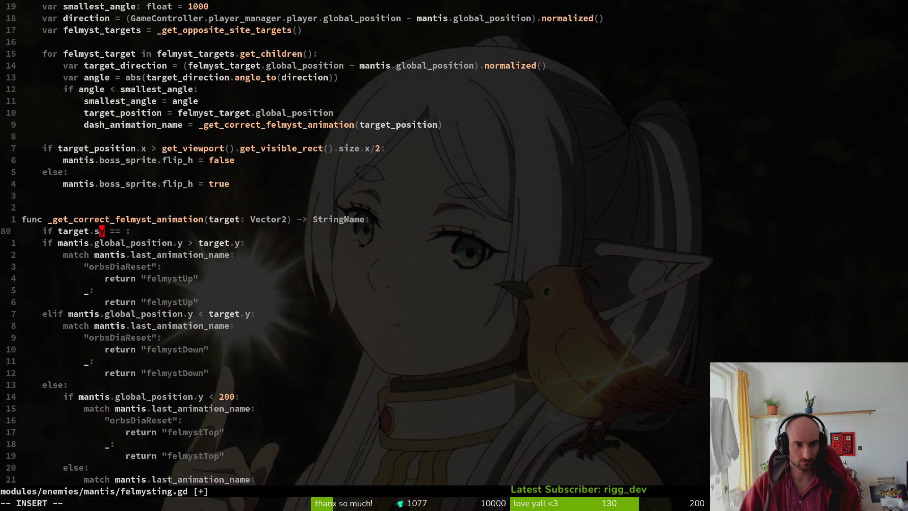
{"action": "key", "text": "Delete"}
{"action": "key", "text": "BackSpace"}
{"action": "key", "text": "BackSpace"}
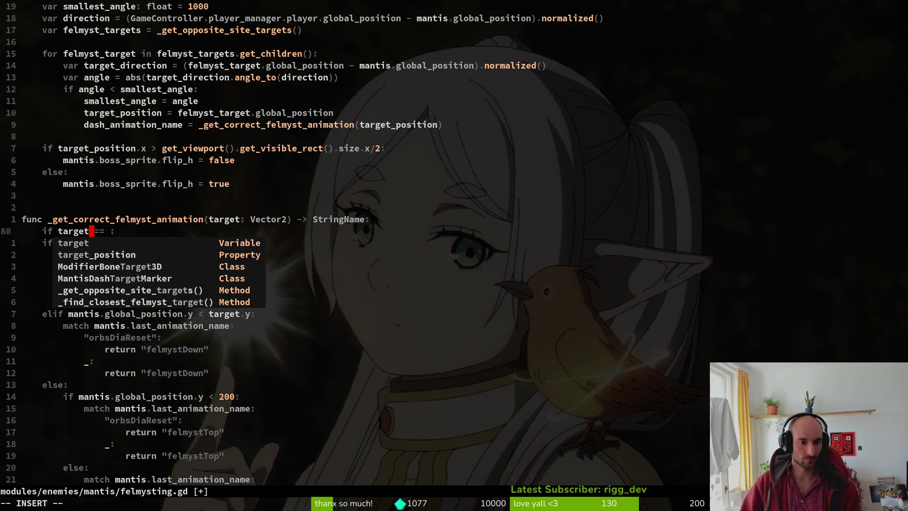
{"action": "key", "text": "Escape"}
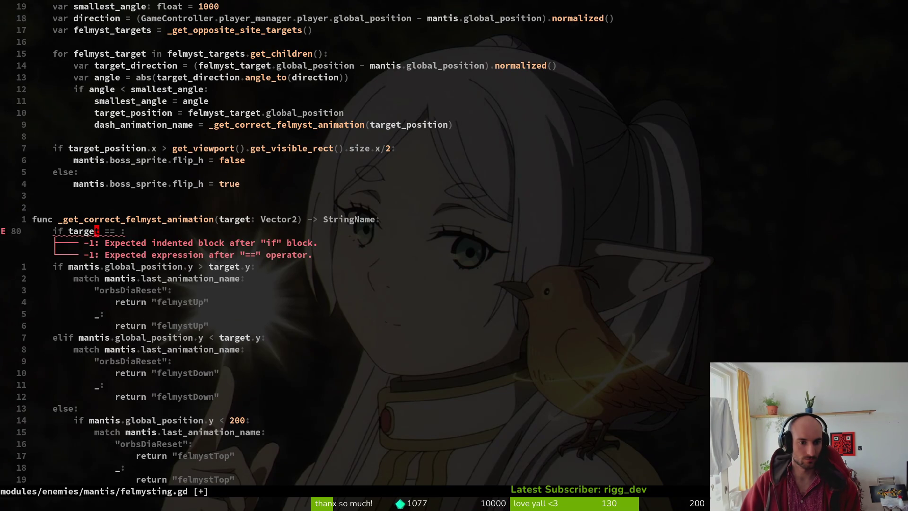
{"action": "key", "text": "u"}
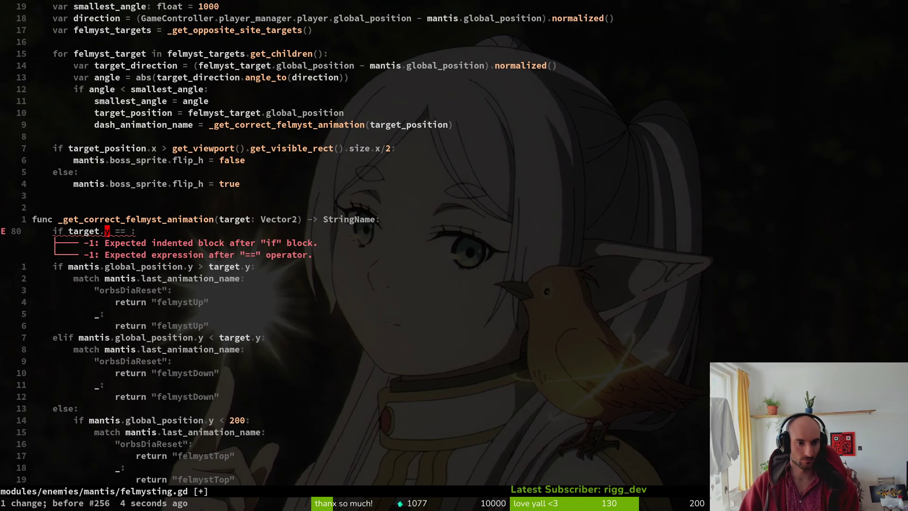
Check the git push output and deselect the marker in Godot's scene view.
{"action": "key", "text": "alt+Tab"}
{"action": "key", "text": "alt+Tab"}
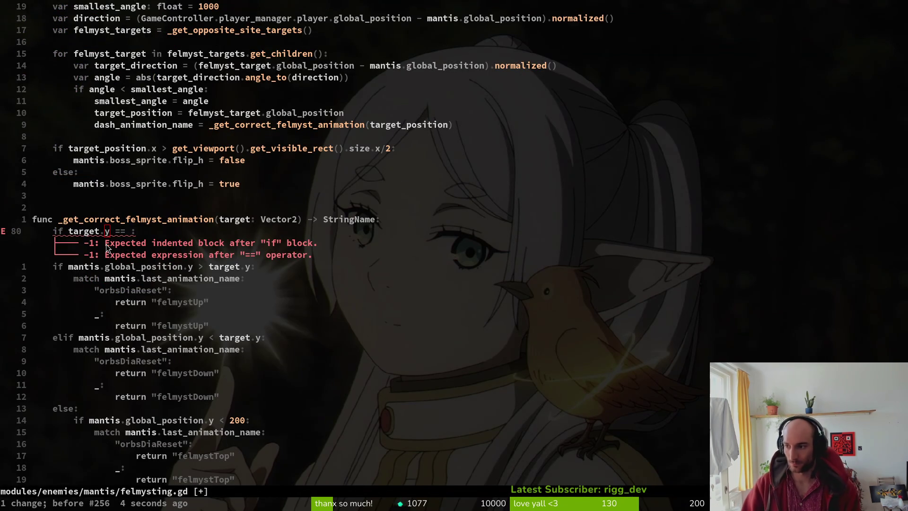
{"action": "key", "text": "alt+Tab"}
{"action": "left_click", "coordinate": [156, 63]}
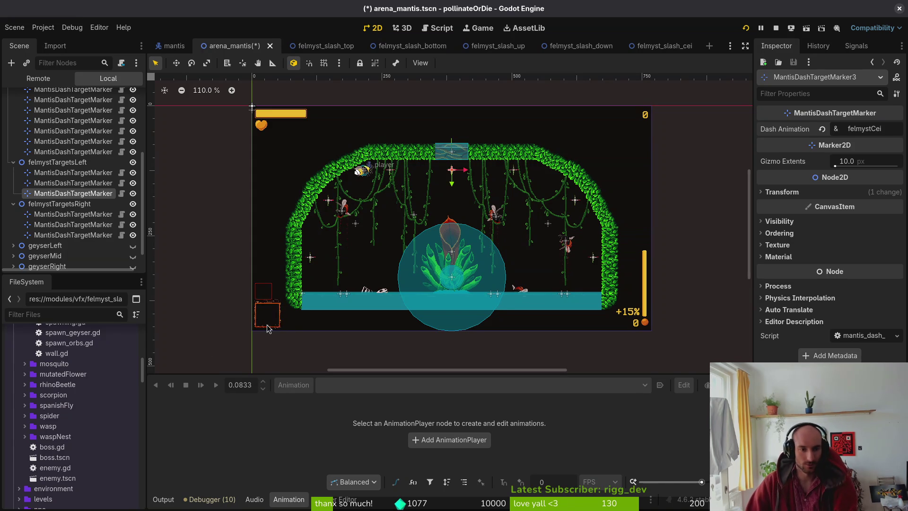
Remove the unfinished 'if target.y ==' line and save felmysting.gd.
{"action": "key", "text": "alt+Tab"}
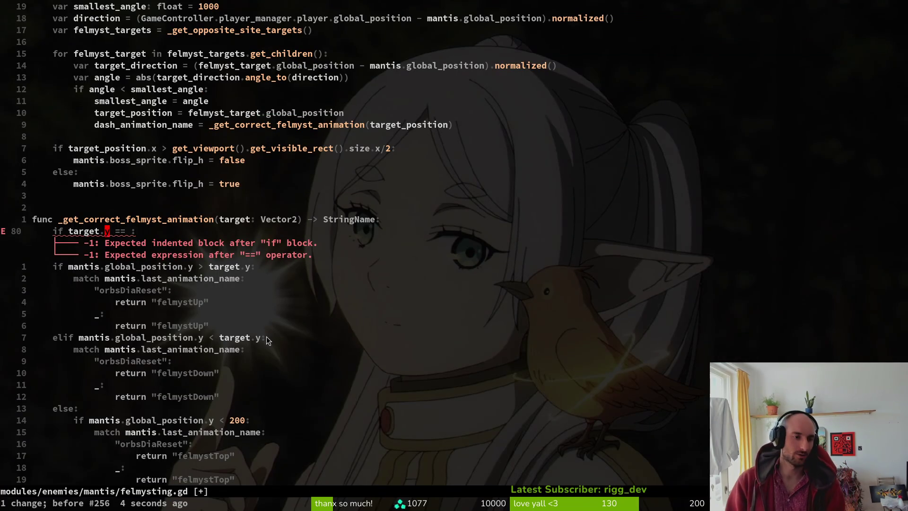
{"action": "key", "text": "u"}
{"action": "key", "text": "u"}
{"action": "key", "text": "u"}
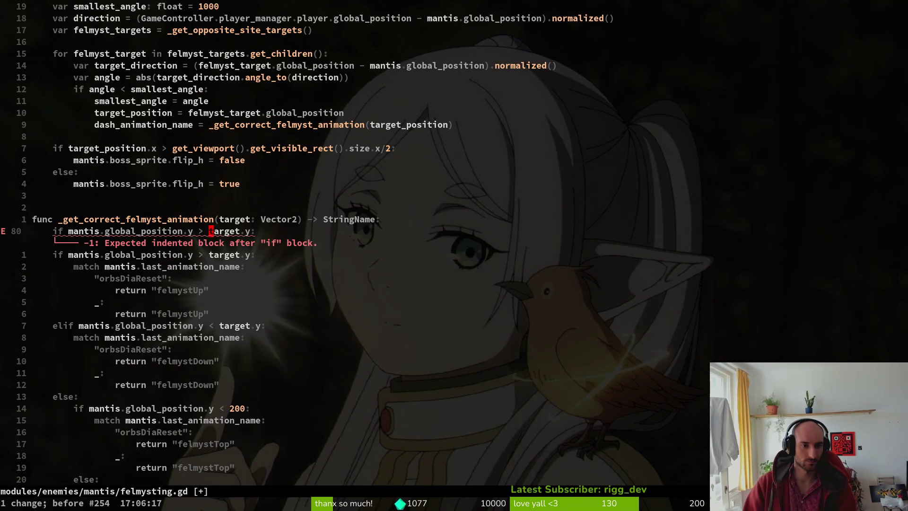
{"action": "key", "text": "ctrl+s"}
{"action": "key", "text": "j"}
{"action": "key", "text": "w"}
{"action": "key", "text": "w"}
{"action": "key", "text": "w"}
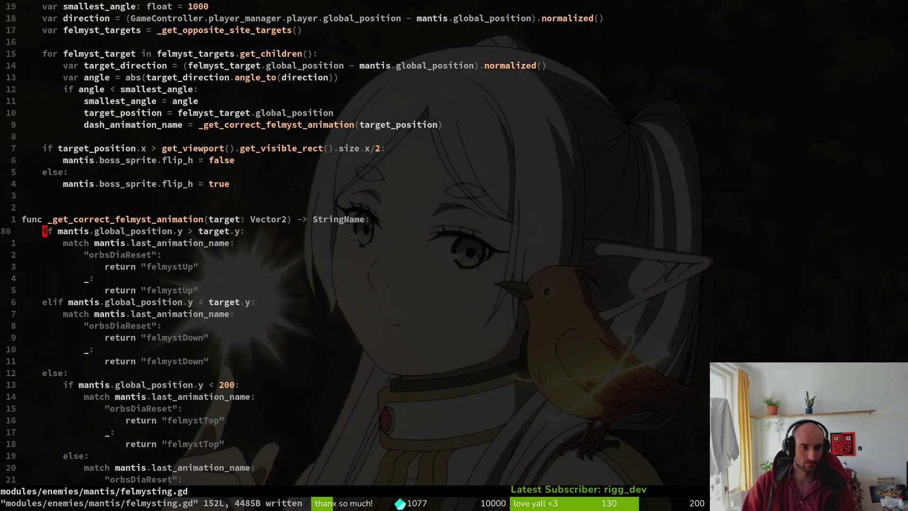
{"action": "key", "text": "j"}
{"action": "key", "text": "j"}
{"action": "key", "text": "j"}
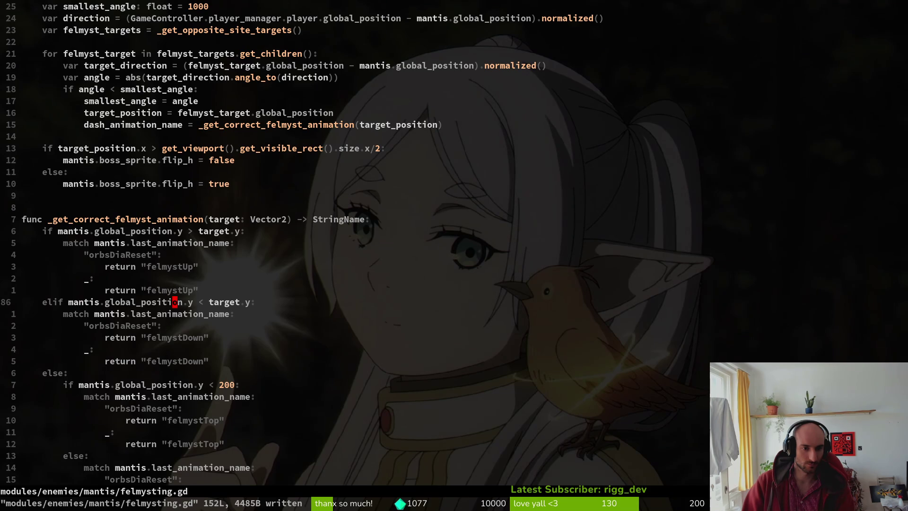
Quit the editor and relaunch vim in the project folder.
{"action": "key", "text": "j"}
{"action": "key", "text": "j"}
{"action": "key", "text": "j"}
{"action": "key", "text": "j"}
{"action": "key", "text": "j"}
{"action": "key", "text": "j"}
{"action": "type", "text": ":q"}
{"action": "key", "text": "Return"}
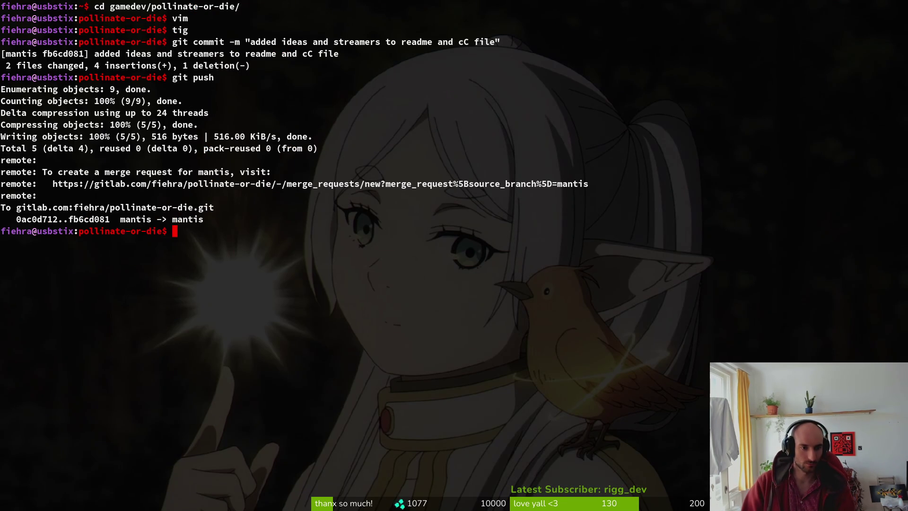
{"action": "type", "text": "vim"}
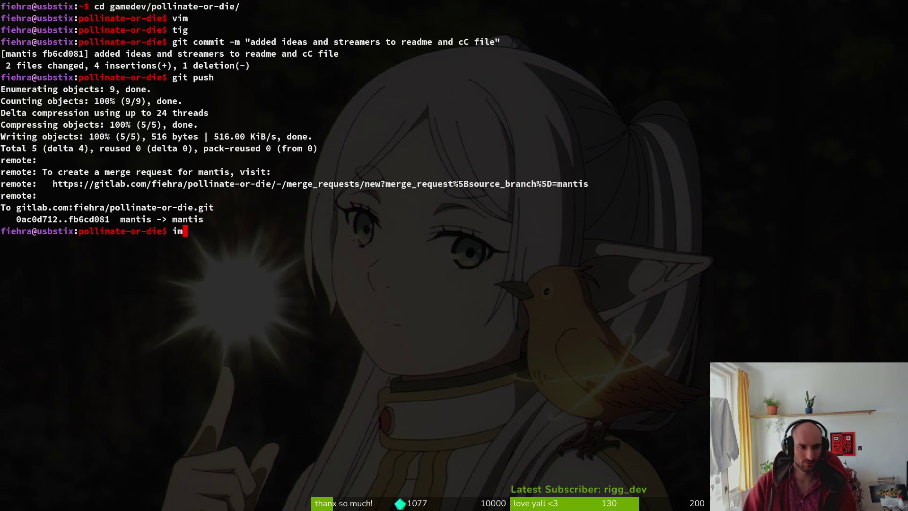
{"action": "key", "text": "Return"}
Open felmysting.gd via the fuzzy finder and jump to the animation-selection function.
{"action": "key", "text": "space"}
{"action": "key", "text": "f"}
{"action": "key", "text": "f"}
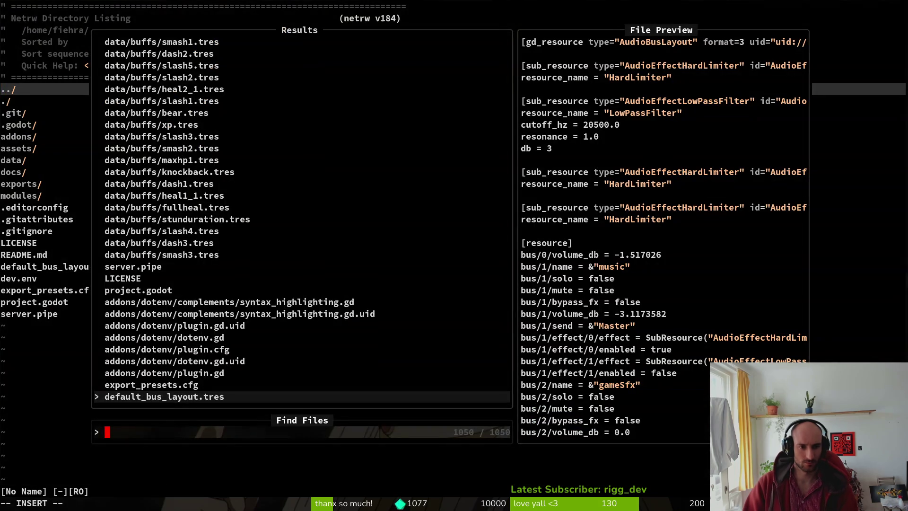
{"action": "type", "text": "felmysting"}
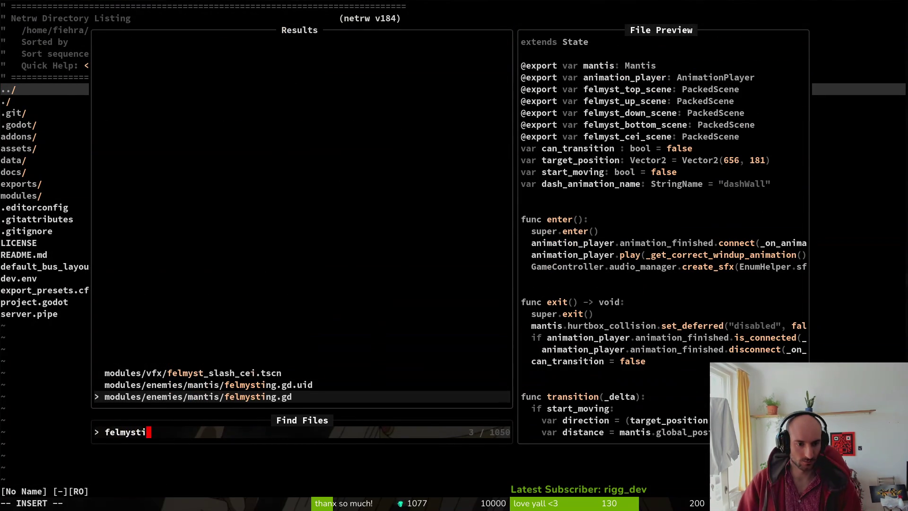
{"action": "key", "text": "Return"}
{"action": "key", "text": "ctrl+d"}
{"action": "key", "text": "ctrl+d"}
{"action": "key", "text": "ctrl+d"}
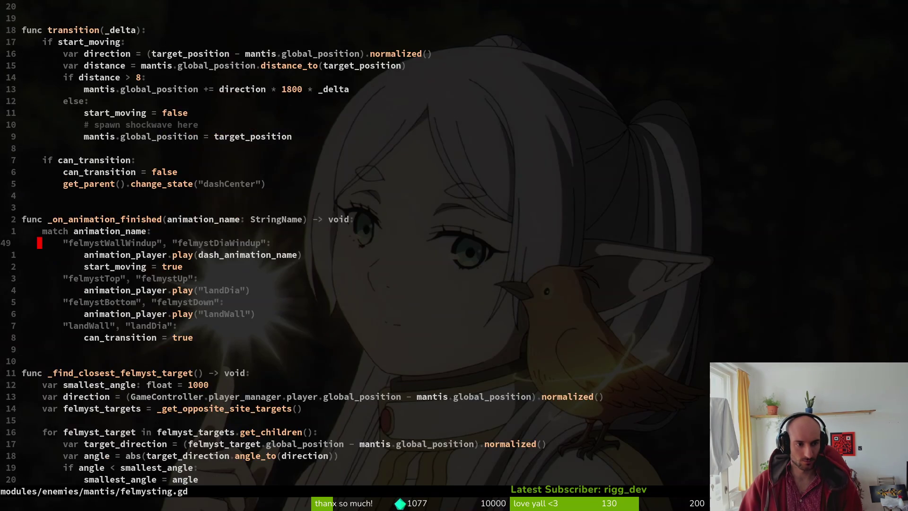
Write 'if mantis.global_position > 200:' on a new line under the function header.
{"action": "key", "text": "k"}
{"action": "key", "text": "k"}
{"action": "key", "text": "k"}
{"action": "type", "text": "oo"}
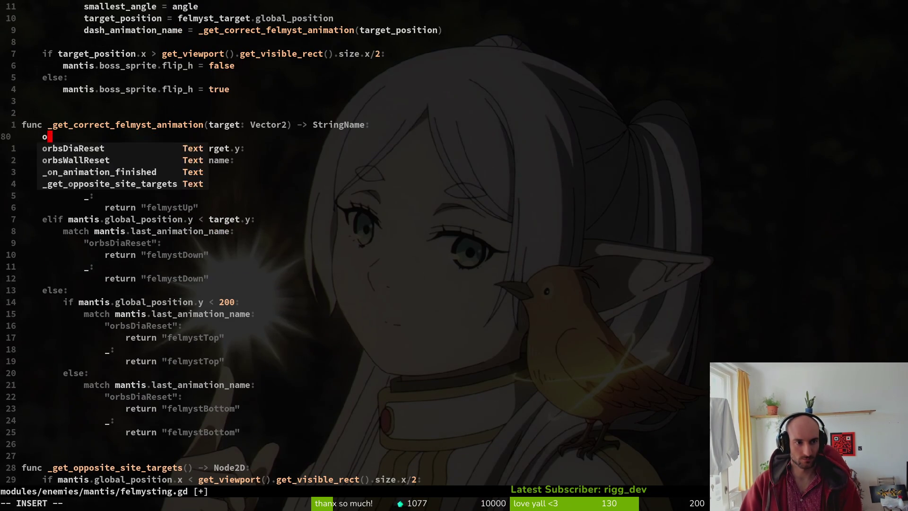
{"action": "key", "text": "BackSpace"}
{"action": "key", "text": "Return"}
{"action": "key", "text": "Return"}
{"action": "key", "text": "Return"}
{"action": "key", "text": "Up"}
{"action": "key", "text": "Up"}
{"action": "key", "text": "Up"}
{"action": "type", "text": "if mant"}
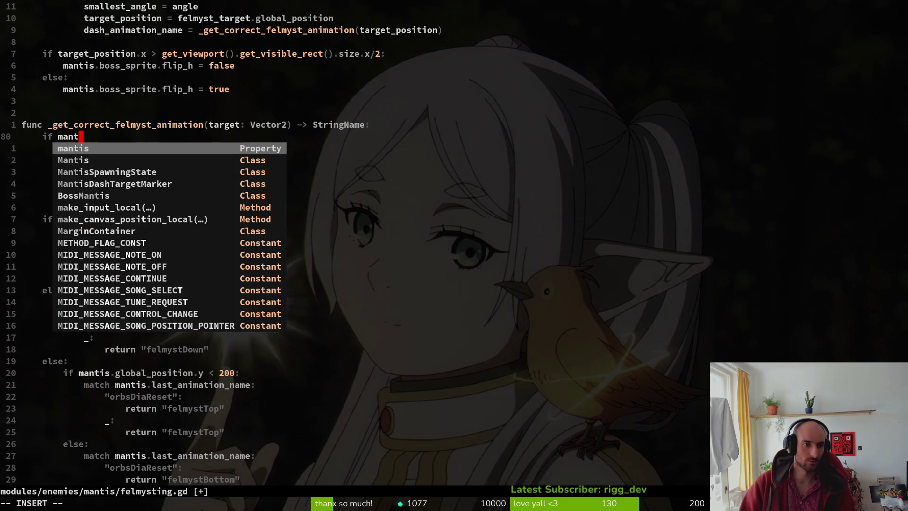
{"action": "key", "text": "Return"}
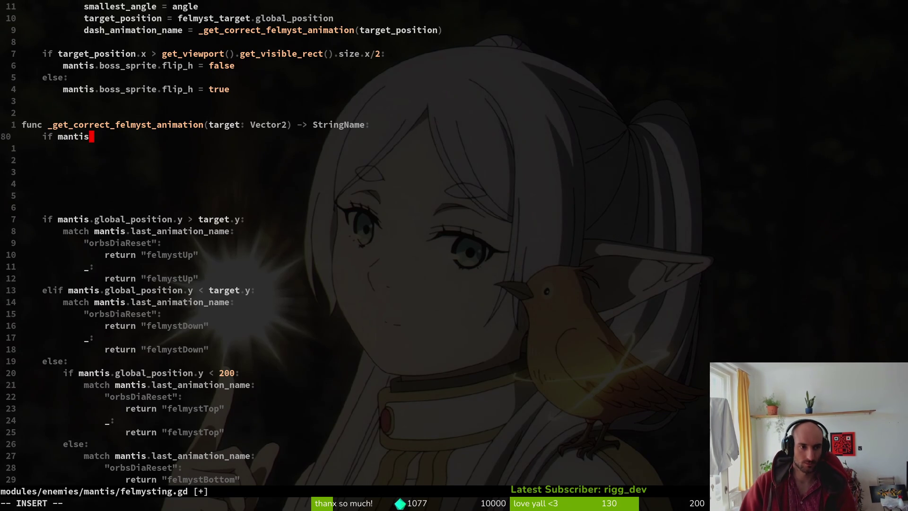
{"action": "type", "text": ".glo"}
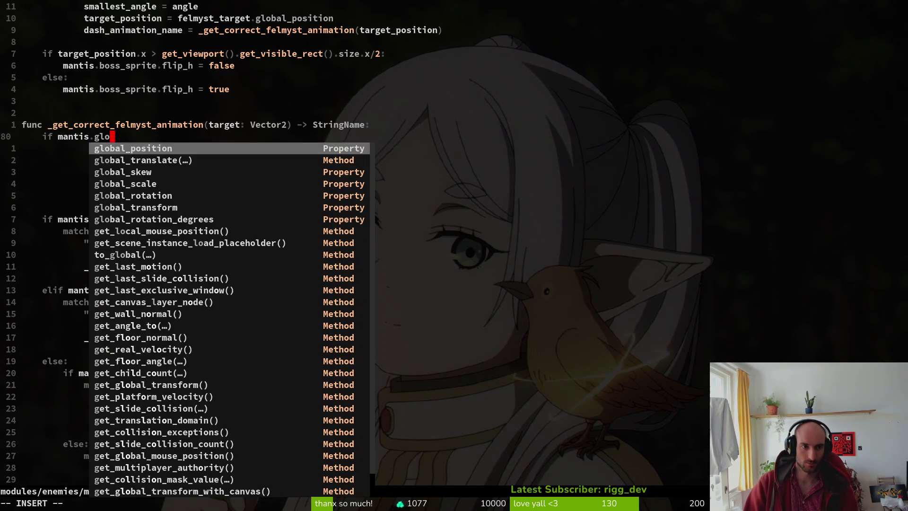
{"action": "key", "text": "Return"}
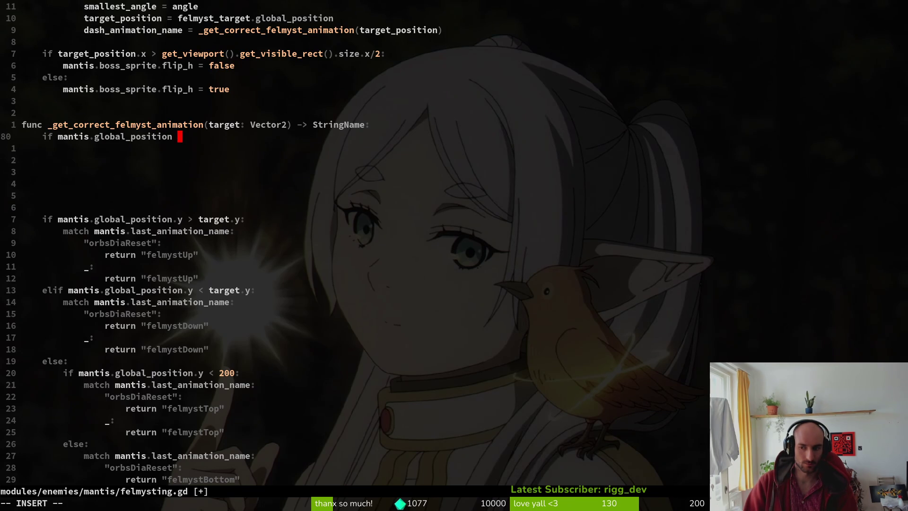
{"action": "type", "text": ">"}
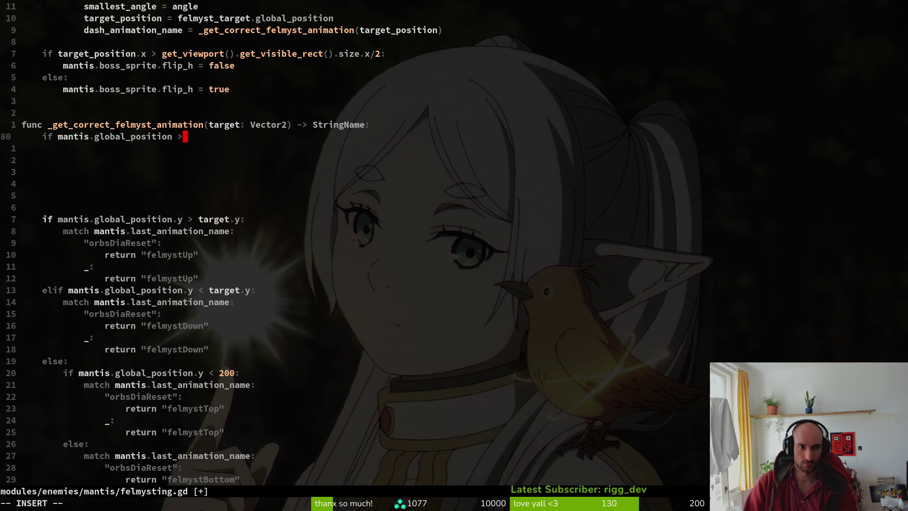
{"action": "type", "text": " 200:"}
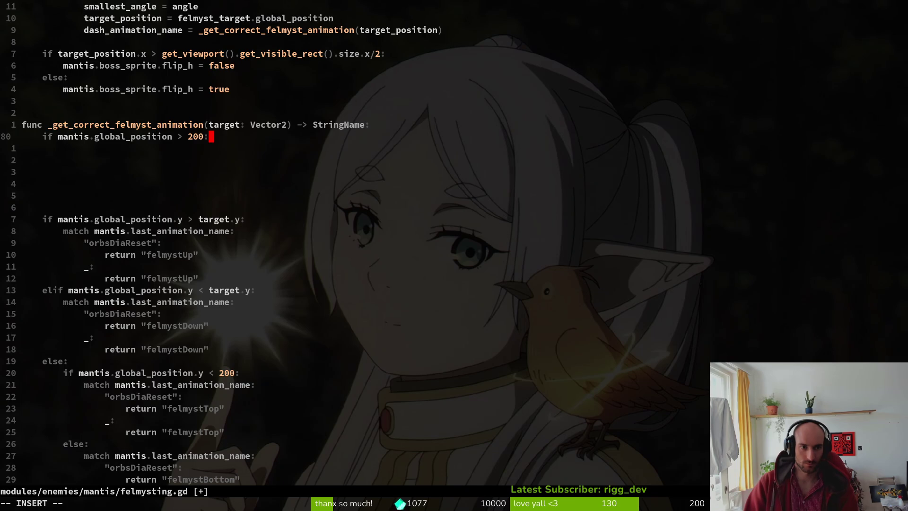
Leave an empty indented if body and add a dedented 'else:' line.
{"action": "key", "text": "Return"}
{"action": "key", "text": "Tab"}
{"action": "key", "text": "Return"}
{"action": "key", "text": "BackSpace"}
{"action": "type", "text": "els"}
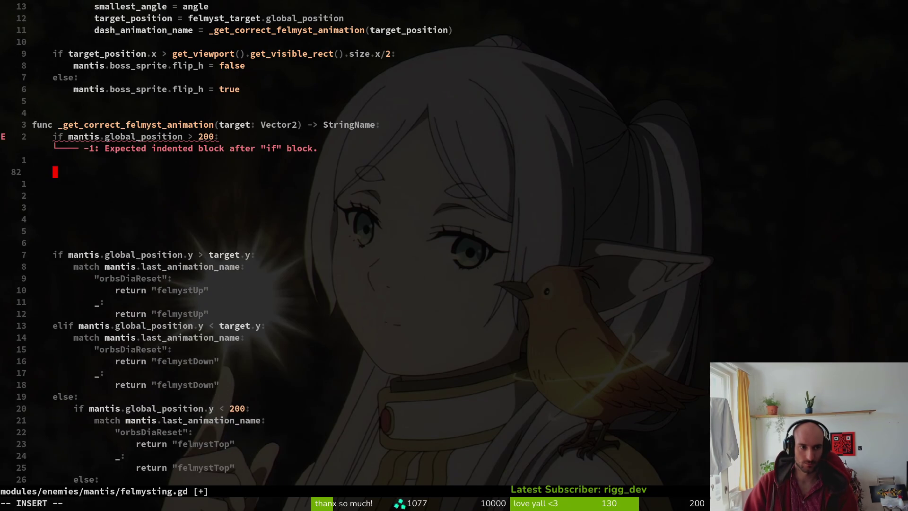
{"action": "type", "text": "e:"}
{"action": "key", "text": "Escape"}
Add a '#mantis is at diag' comment under the header and paste a copy below else.
{"action": "key", "text": "k"}
{"action": "key", "text": "k"}
{"action": "key", "text": "k"}
{"action": "key", "text": "o"}
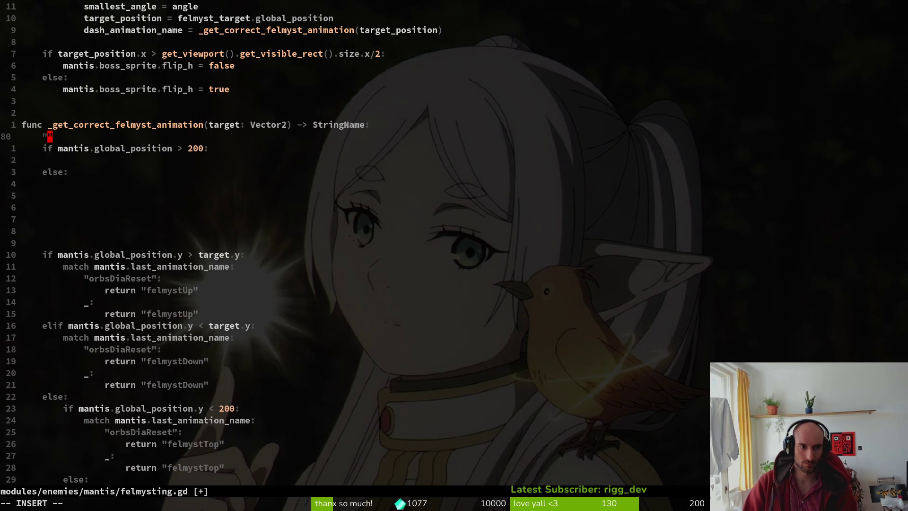
{"action": "type", "text": "#man"}
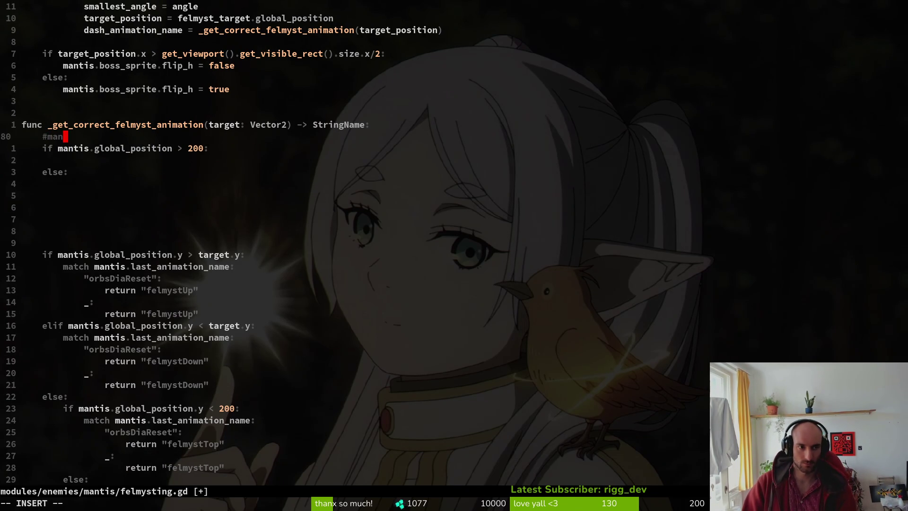
{"action": "type", "text": "tis is at diag"}
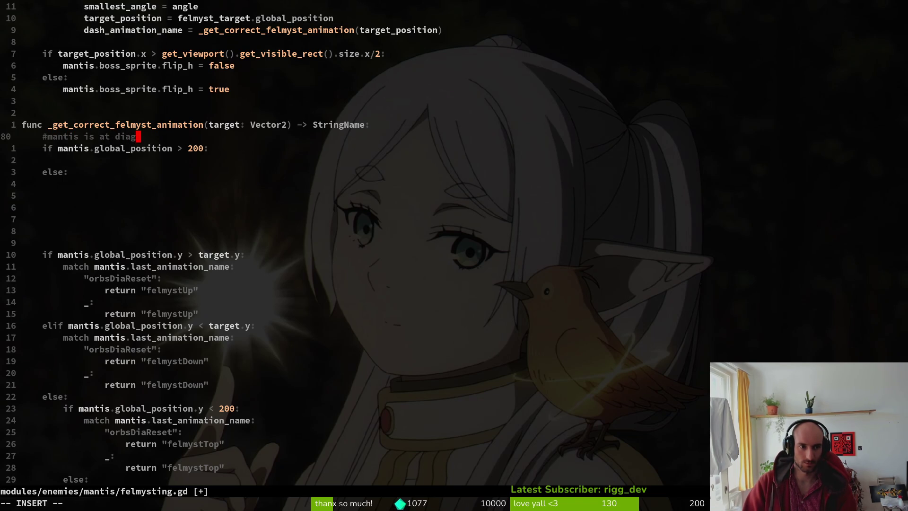
{"action": "key", "text": "Escape"}
{"action": "key", "text": "j"}
{"action": "key", "text": "k"}
{"action": "key", "text": "y"}
{"action": "key", "text": "y"}
{"action": "key", "text": "j"}
{"action": "key", "text": "j"}
{"action": "key", "text": "j"}
{"action": "key", "text": "p"}
{"action": "key", "text": "shift+v"}
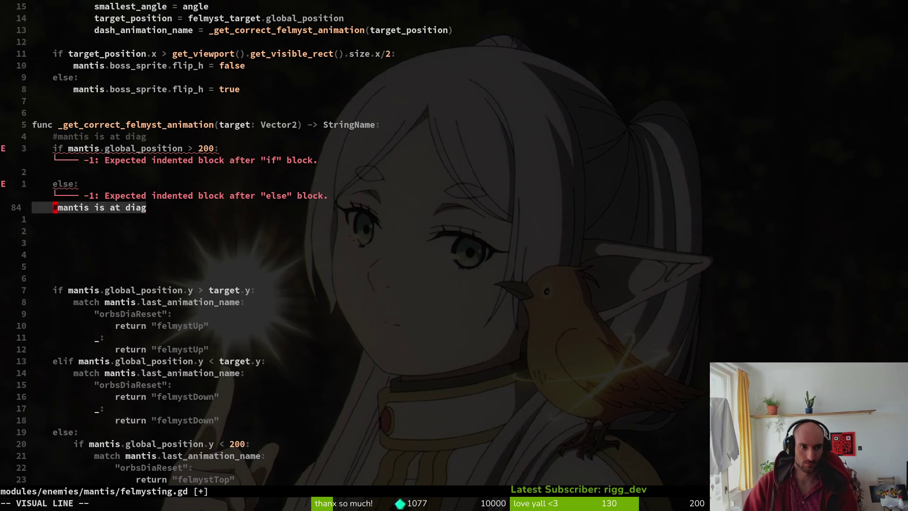
Reindent the pasted copy of the diag comment.
{"action": "key", "text": "shift+k"}
{"action": "key", "text": "i"}
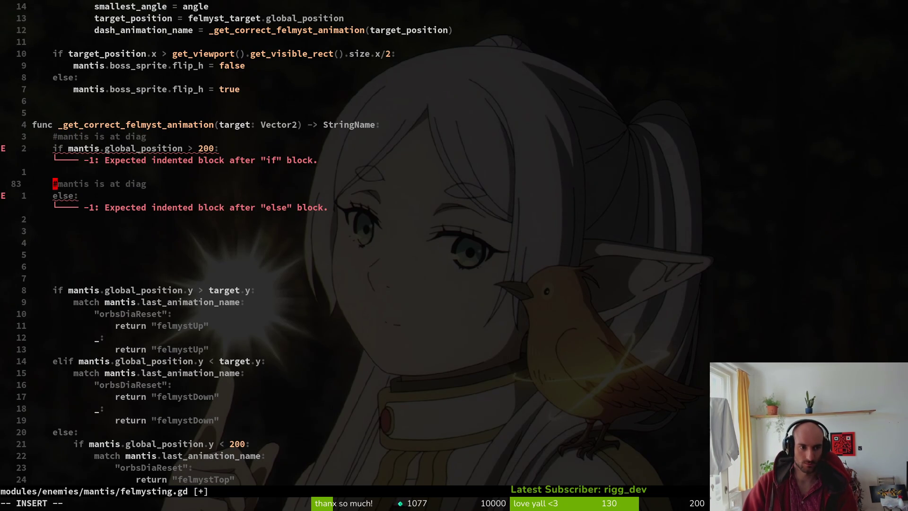
{"action": "key", "text": "Escape"}
{"action": "key", "text": "shift+g"}
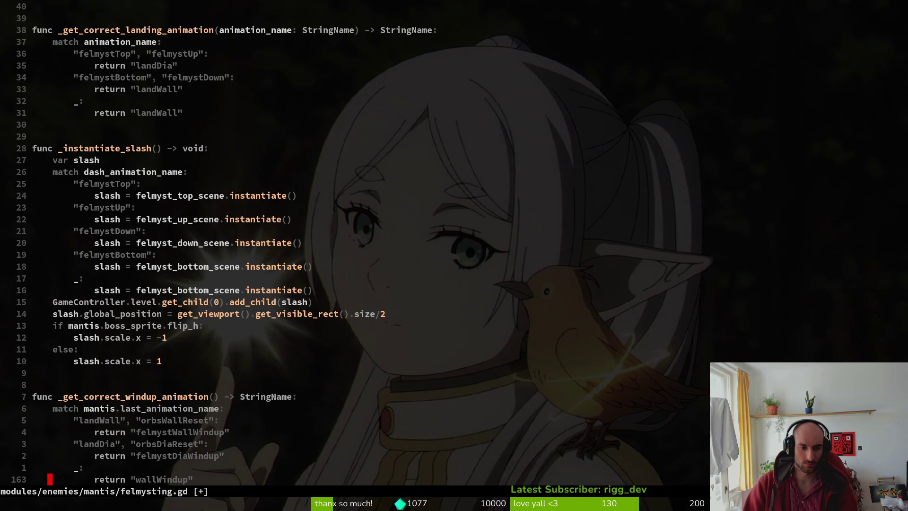
Change the copied comment's 'diag' to 'wall' with ciw and save with :w.
{"action": "key", "text": "ctrl+u"}
{"action": "key", "text": "ctrl+u"}
{"action": "key", "text": "ctrl+u"}
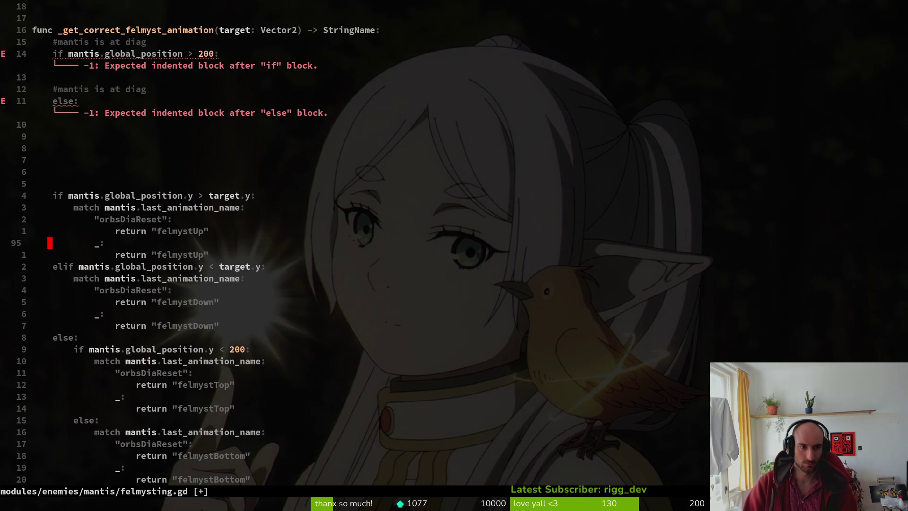
{"action": "key", "text": "1"}
{"action": "key", "text": "2"}
{"action": "key", "text": "k"}
{"action": "key", "text": "dollar"}
{"action": "type", "text": "ciwwall"}
{"action": "key", "text": "Escape"}
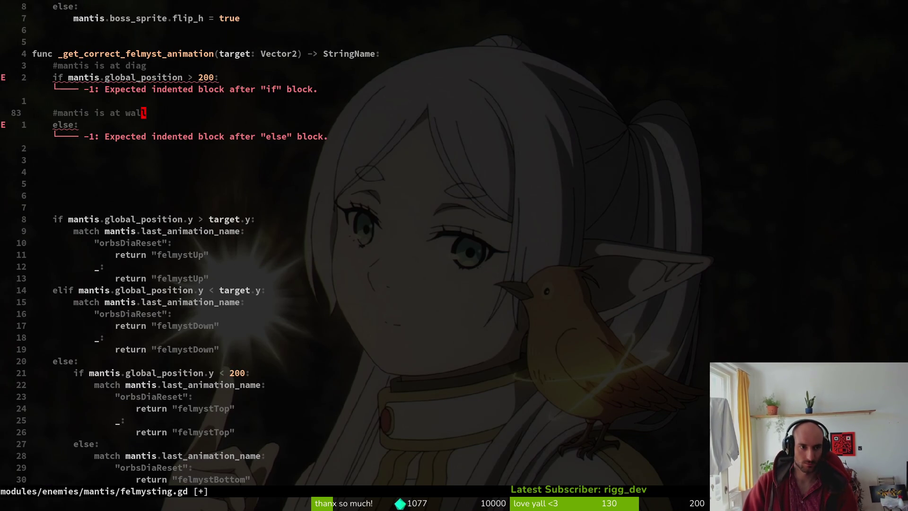
{"action": "type", "text": ":w"}
{"action": "key", "text": "Return"}
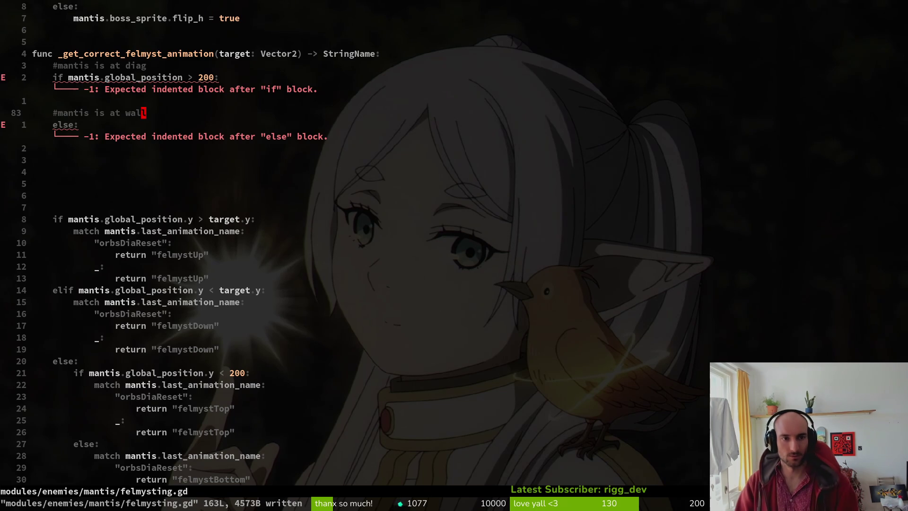
Move the diag comment down and place the '#mantis is at wall' comment above the if.
{"action": "key", "text": "k"}
{"action": "key", "text": "k"}
{"action": "key", "text": "k"}
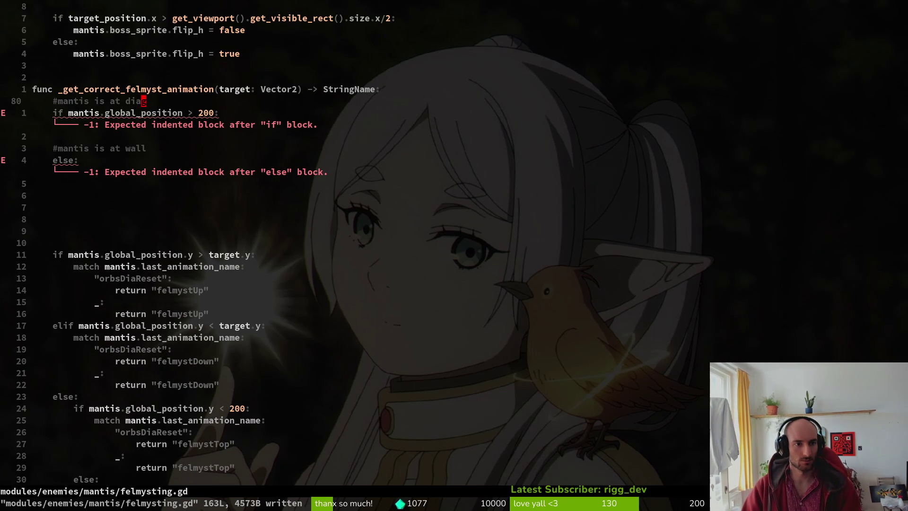
{"action": "key", "text": "V"}
{"action": "key", "text": "J"}
{"action": "key", "text": "J"}
{"action": "key", "text": "Escape"}
{"action": "key", "text": "j"}
{"action": "key", "text": "V"}
{"action": "key", "text": "K"}
{"action": "key", "text": "K"}
{"action": "key", "text": "K"}
{"action": "key", "text": "Escape"}
Align the '#mantis is at diag' comment with the else and save the file.
{"action": "key", "text": "j"}
{"action": "key", "text": "j"}
{"action": "key", "text": "j"}
{"action": "key", "text": "V"}
{"action": "key", "text": "less"}
{"action": "key", "text": "greater"}
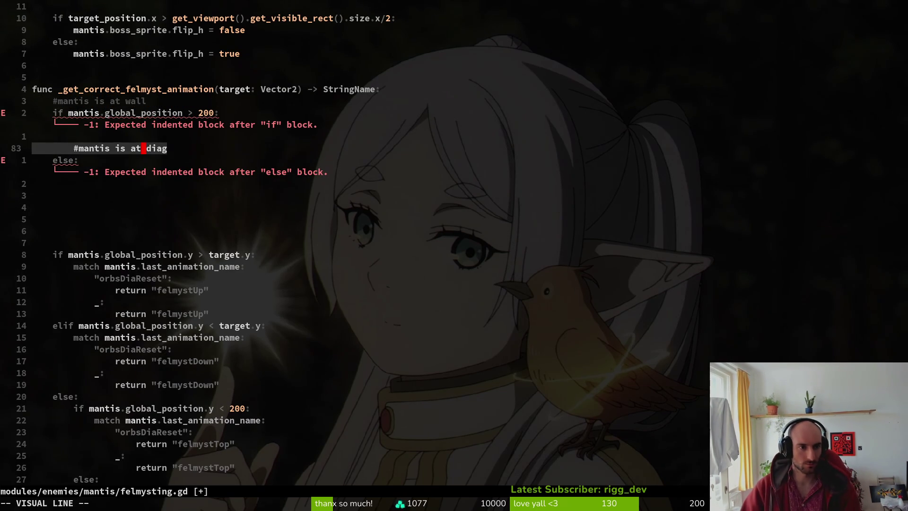
{"action": "key", "text": "less"}
{"action": "key", "text": "Escape"}
{"action": "key", "text": "k"}
{"action": "key", "text": "k"}
{"action": "type", "text": ":write"}
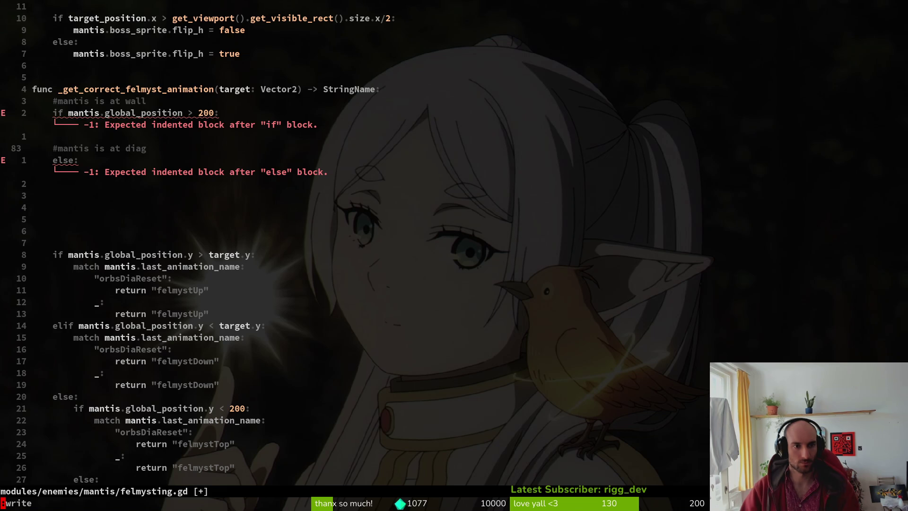
{"action": "key", "text": "Return"}
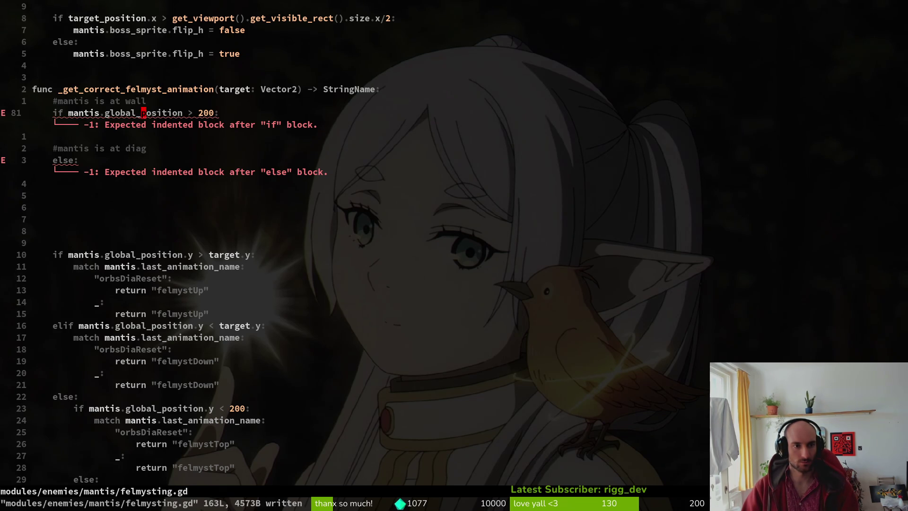
Add two blank lines inside the if branch.
{"action": "key", "text": "o"}
{"action": "key", "text": "Return"}
{"action": "key", "text": "Escape"}
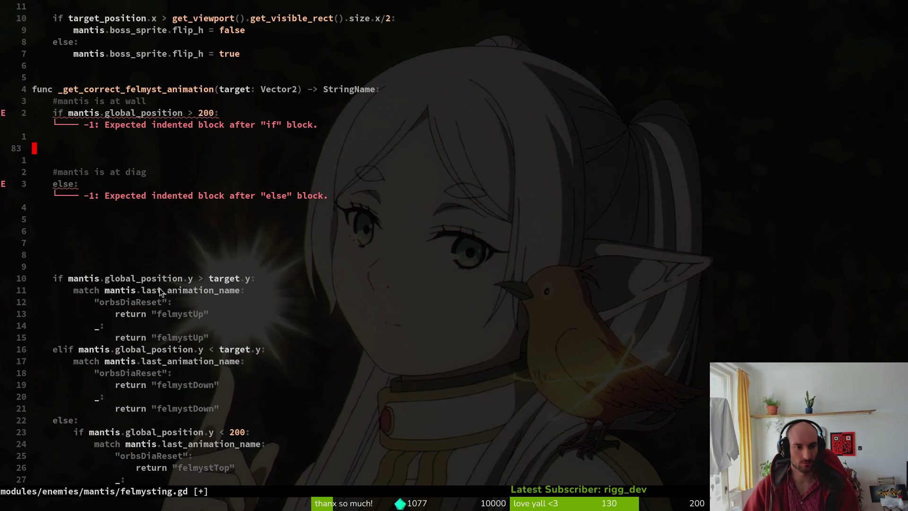
{"action": "scroll", "coordinate": [214, 232], "scroll_direction": "up", "scroll_amount": 5}
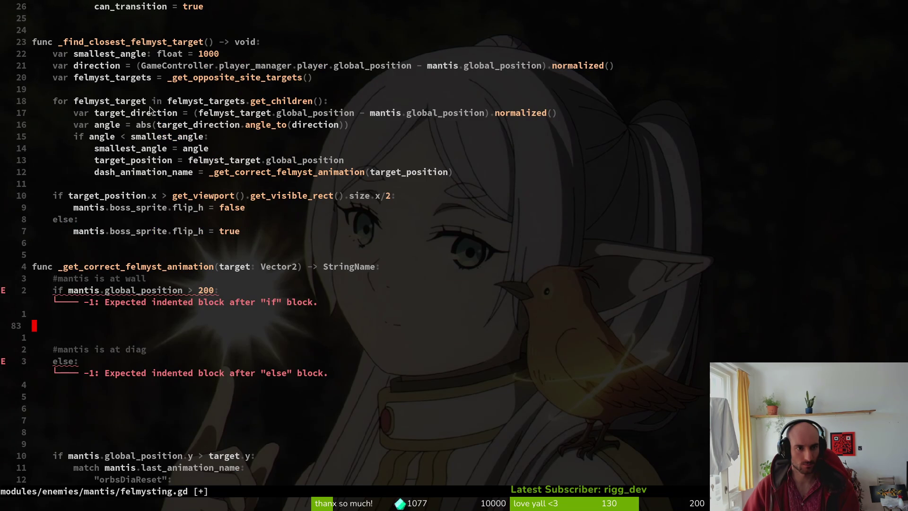
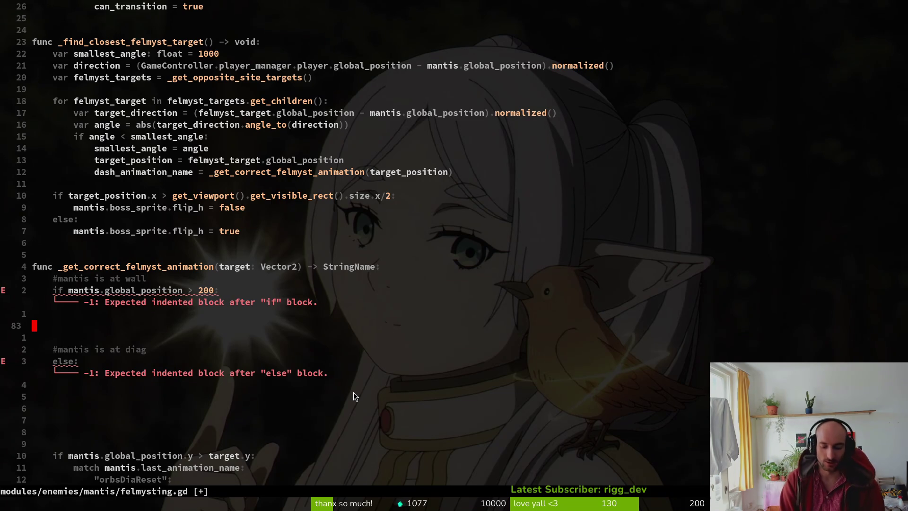
Save felmysting.gd and bring up the Godot editor showing the arena_mantis scene.
{"action": "key", "text": "ctrl+s"}
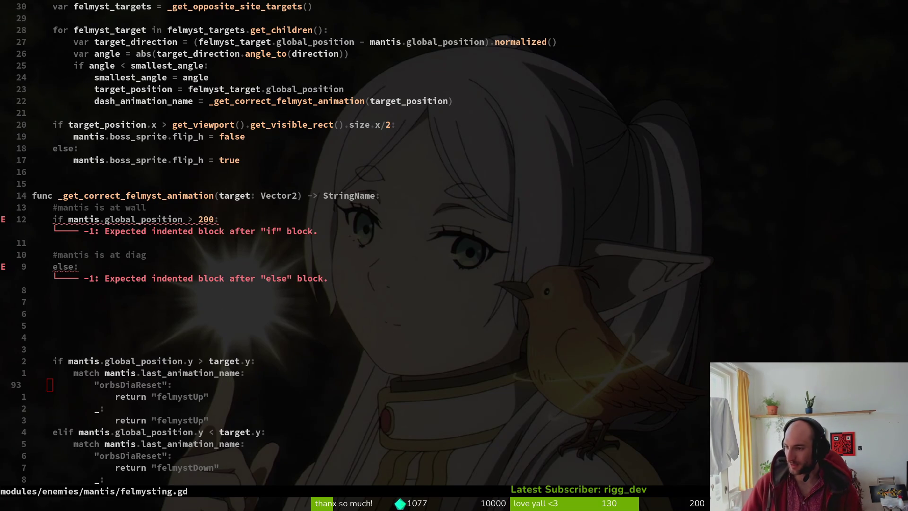
{"action": "key", "text": "alt+Tab"}
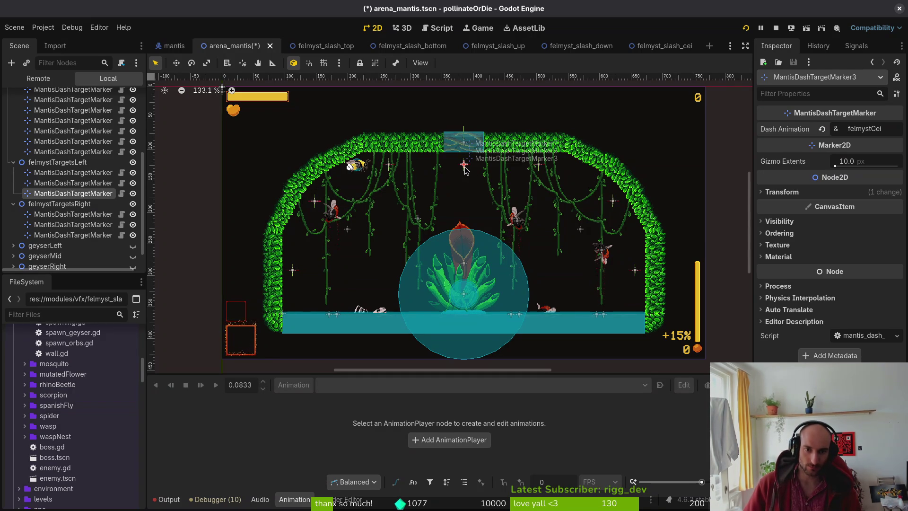
Return to felmysting.gd in Neovim and scroll up to _find_closest_felmyst_target.
{"action": "key", "text": "alt+Tab"}
{"action": "scroll", "coordinate": [203, 230], "scroll_direction": "up", "scroll_amount": 5}
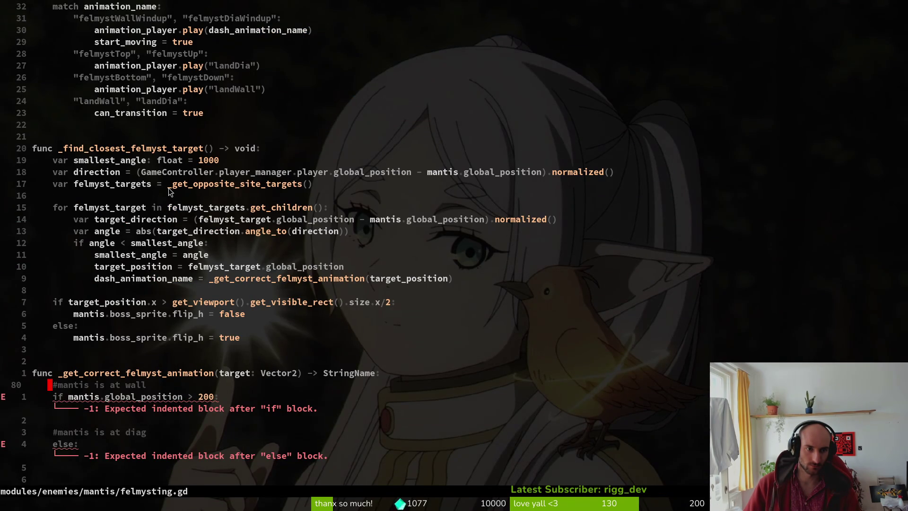
Discard the half-typed 'if' line on blank line 64 and save with :w.
{"action": "left_click", "coordinate": [155, 197]}
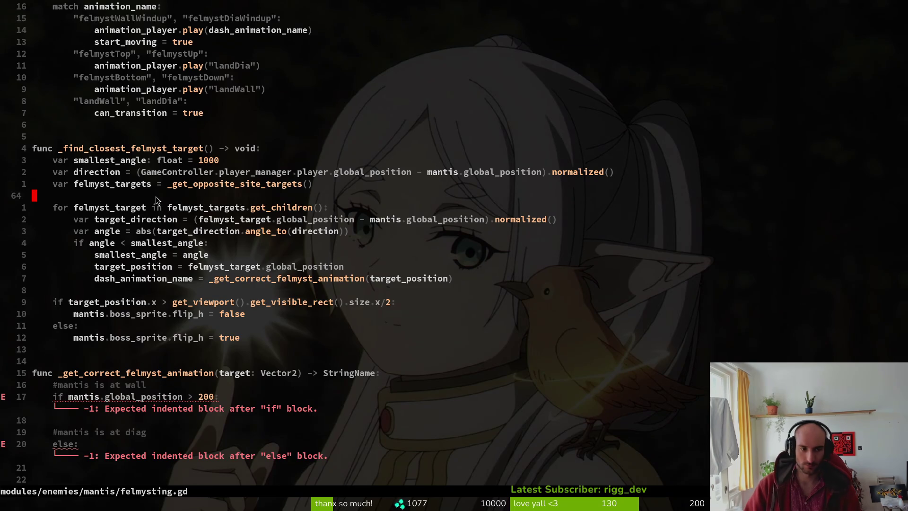
{"action": "type", "text": "oif"}
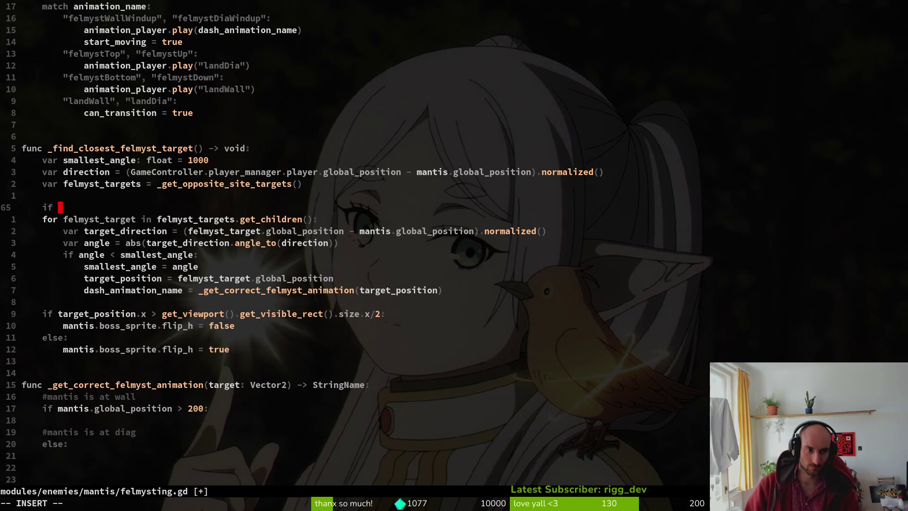
{"action": "key", "text": "Escape"}
{"action": "key", "text": "d"}
{"action": "key", "text": "d"}
{"action": "type", "text": ":w"}
{"action": "key", "text": "Return"}
Start and drop another 'if' line above the loop, then save, hitting the file-changed prompt.
{"action": "key", "text": "k"}
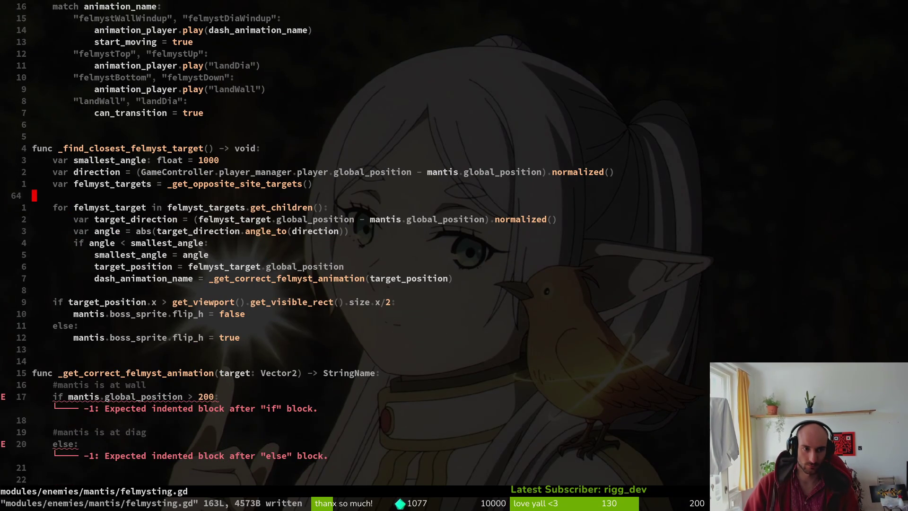
{"action": "key", "text": "o"}
{"action": "type", "text": "if"}
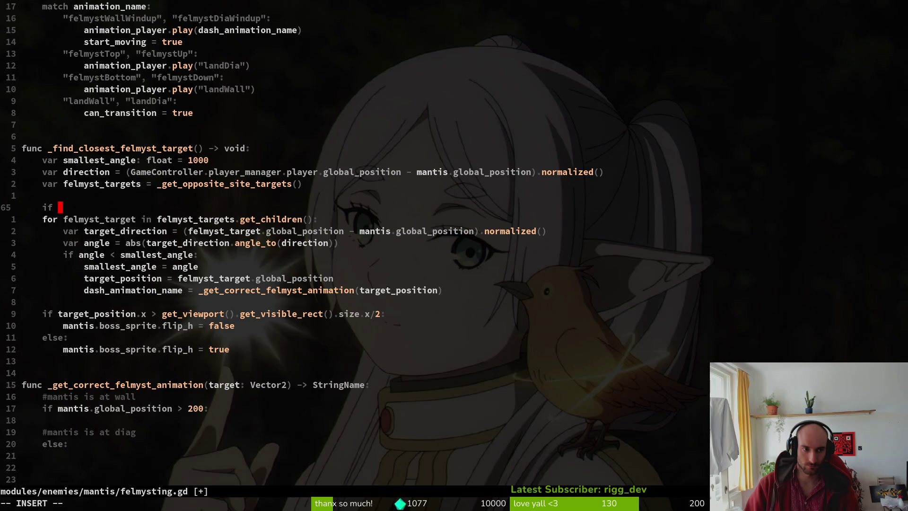
{"action": "key", "text": "Return"}
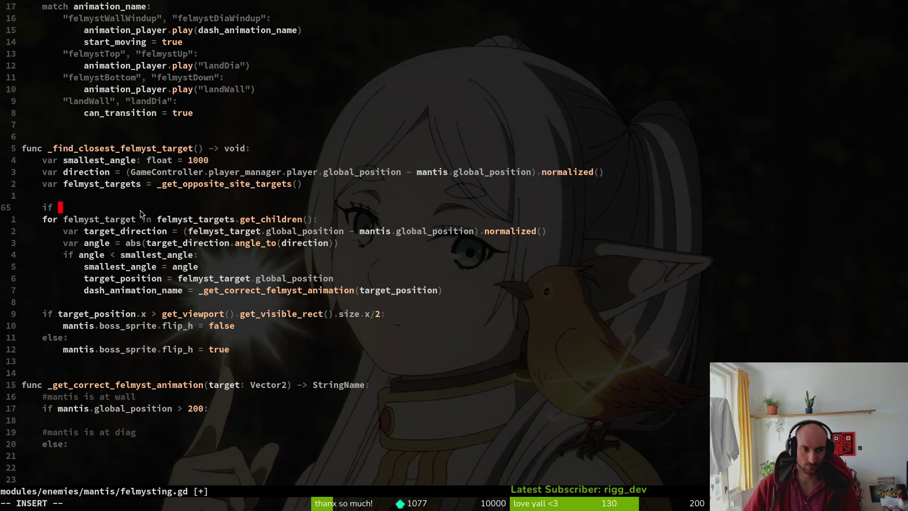
{"action": "key", "text": "Escape"}
{"action": "key", "text": "Return"}
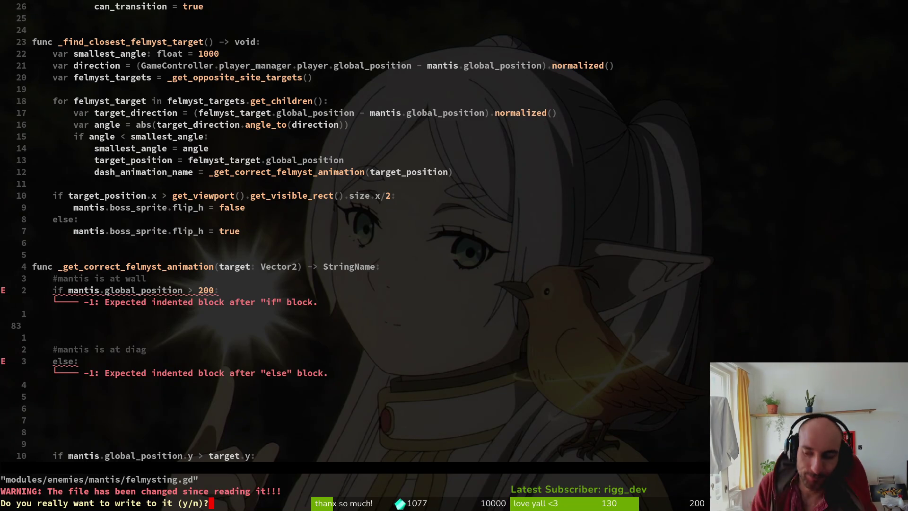
Answer the overwrite prompt and begin 'if mantis.global_position' below the dash_animation_name line.
{"action": "key", "text": "k"}
{"action": "type", "text": "a"}
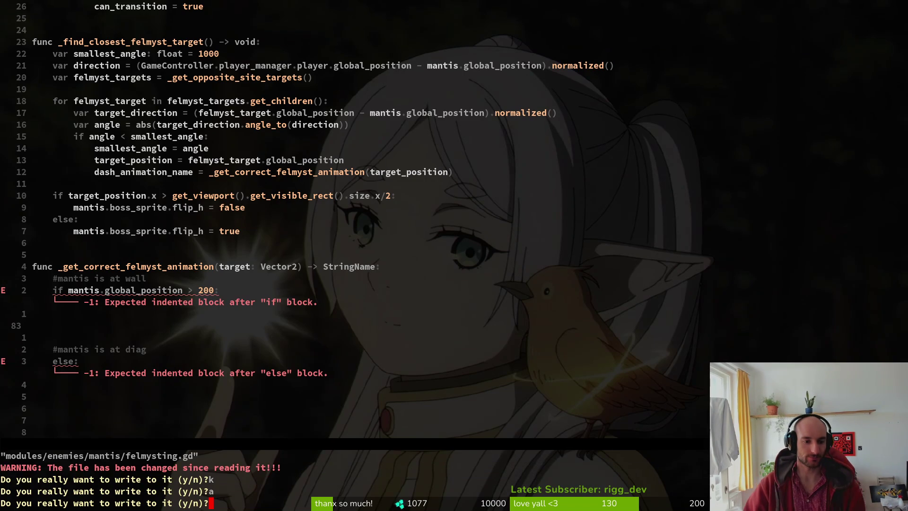
{"action": "type", "text": "n13k"}
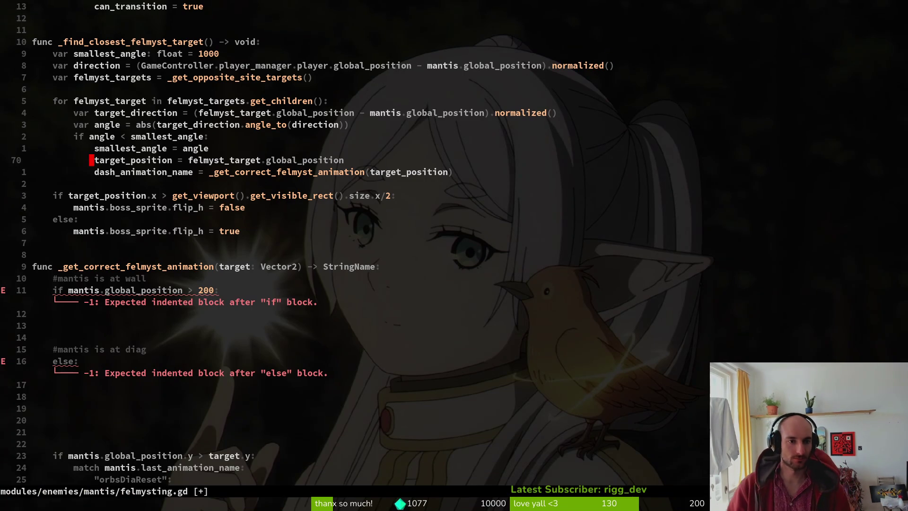
{"action": "type", "text": "k"}
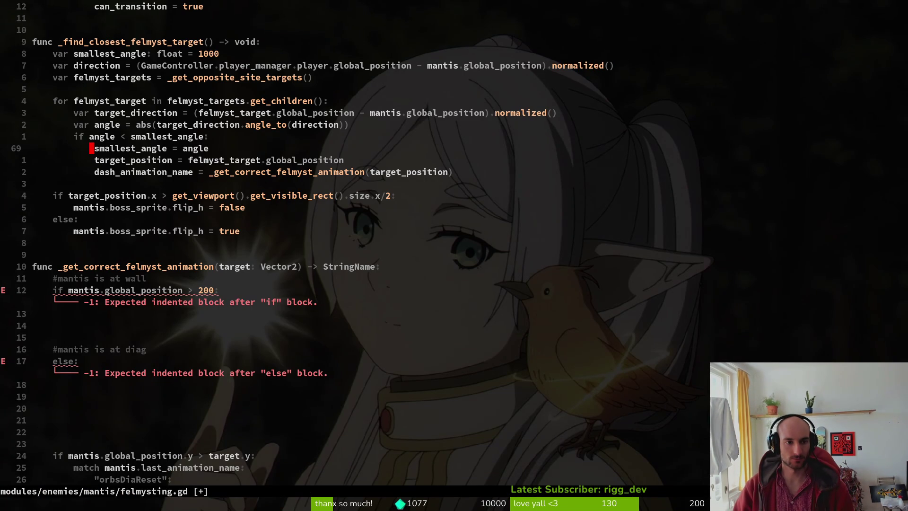
{"action": "key", "text": "j"}
{"action": "key", "text": "j"}
{"action": "type", "text": "oif "}
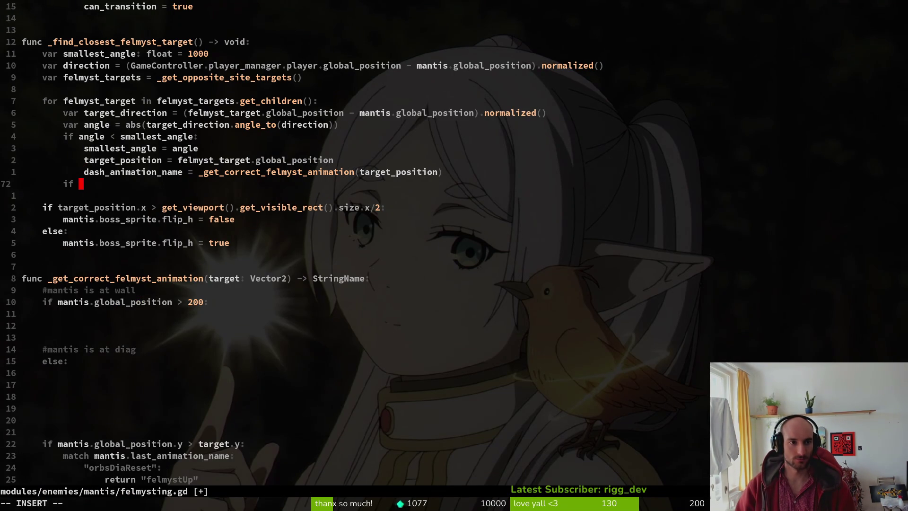
{"action": "type", "text": "mantis.glo"}
{"action": "key", "text": "Tab"}
{"action": "key", "text": "Return"}
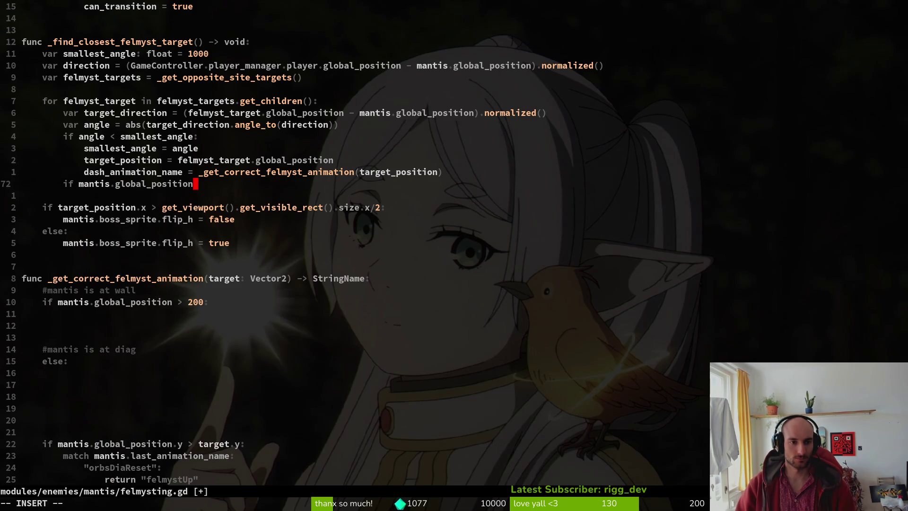
Extend the condition to 'mantis.global_position < 200 and target_position.y =='.
{"action": "type", "text": "< "}
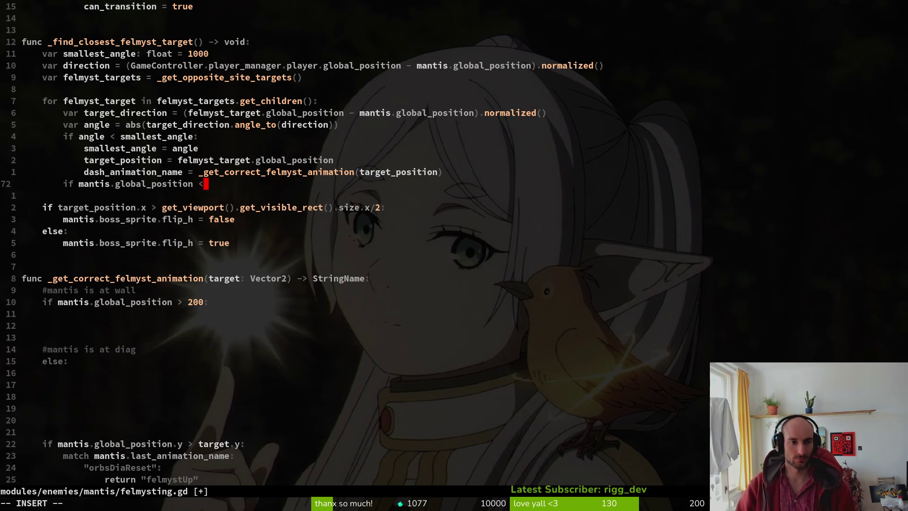
{"action": "type", "text": "200"}
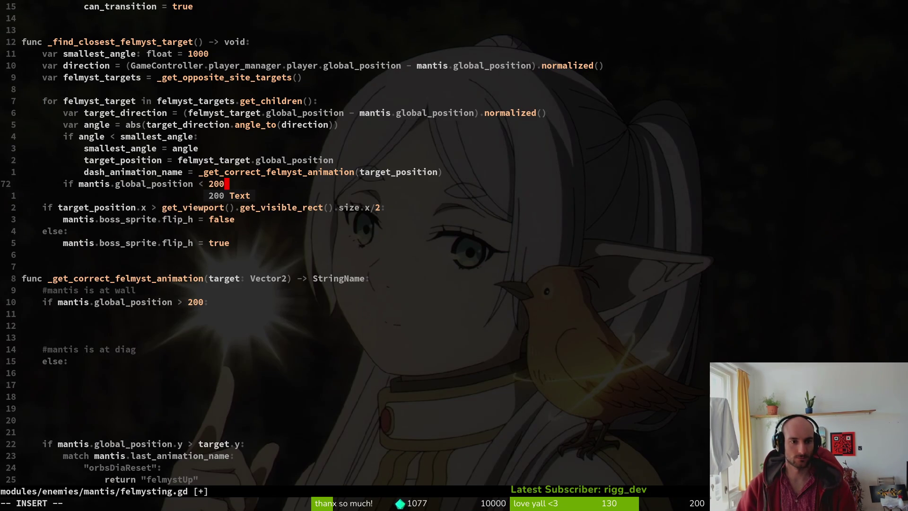
{"action": "type", "text": ":"}
{"action": "key", "text": "Return"}
{"action": "key", "text": "Tab"}
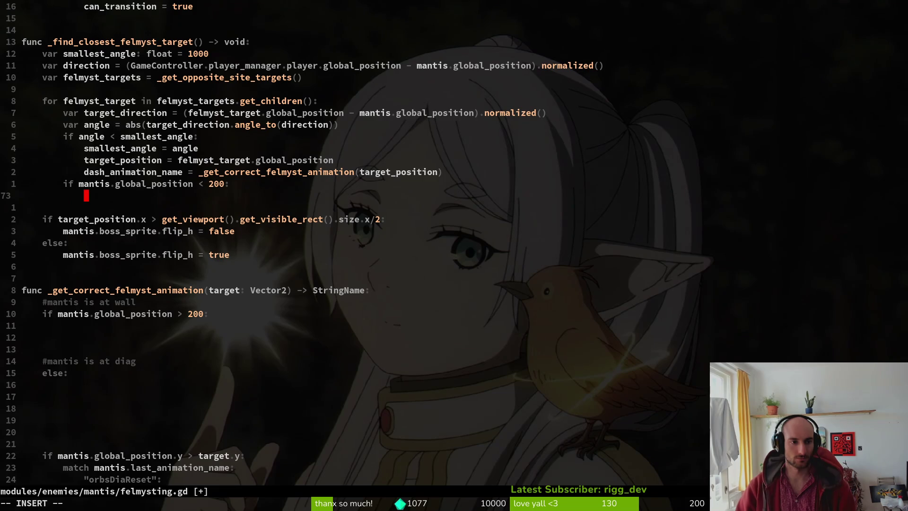
{"action": "key", "text": "BackSpace"}
{"action": "key", "text": "BackSpace"}
{"action": "key", "text": "BackSpace"}
{"action": "type", "text": "and target"}
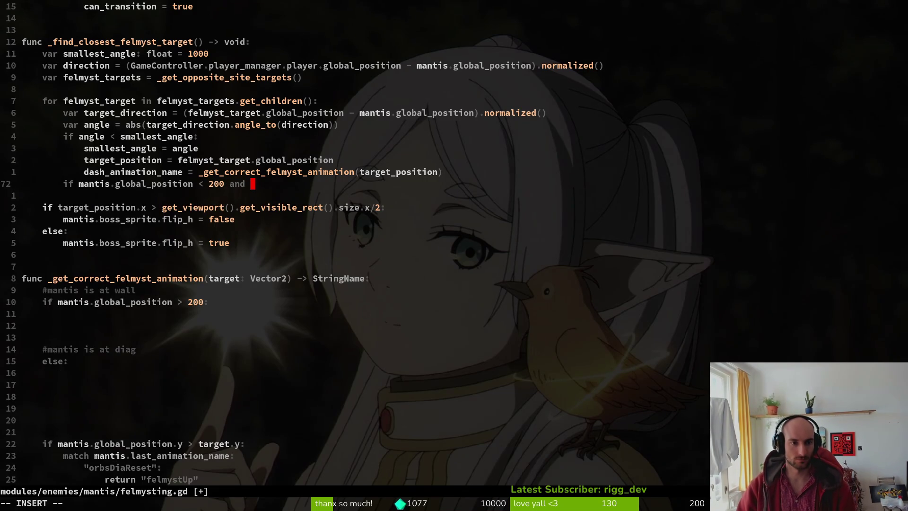
{"action": "key", "text": "Return"}
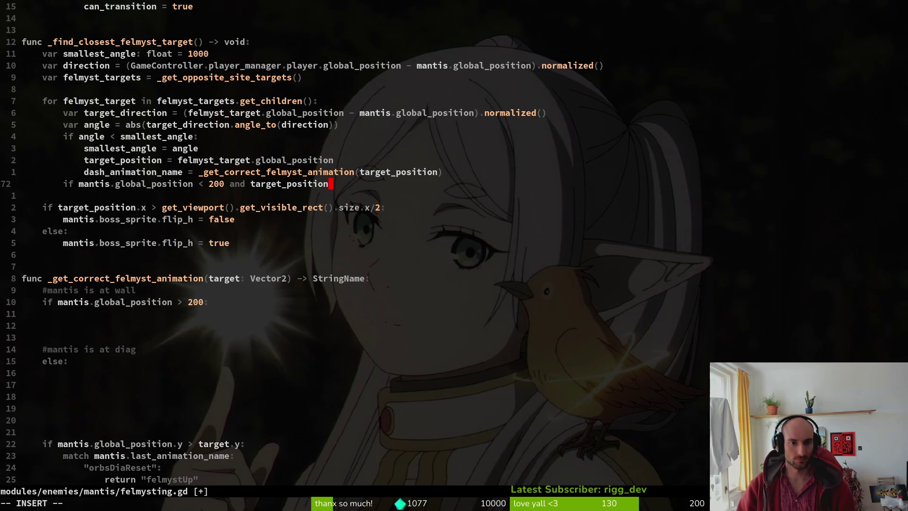
{"action": "type", "text": ".y =="}
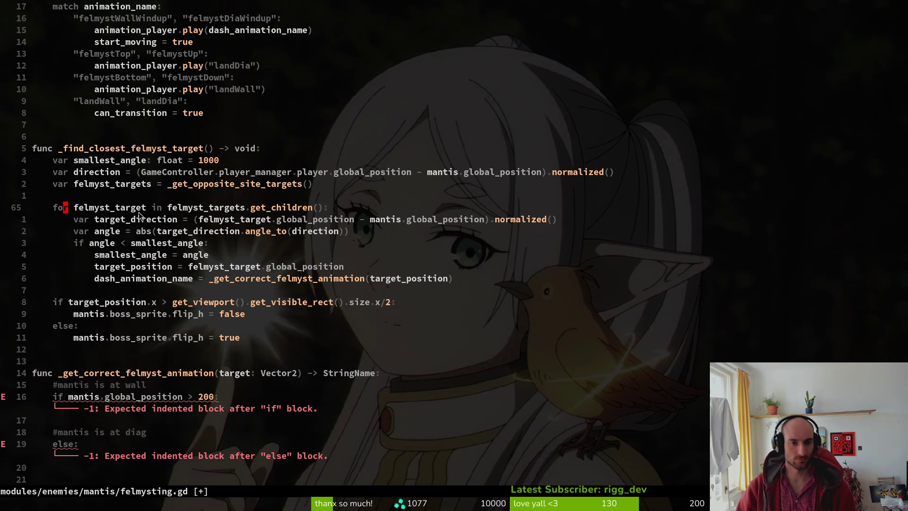
Change the condition's tail to 'dash_animation_name == "felmystCei"' and run :w.
{"action": "key", "text": "BackSpace"}
{"action": "key", "text": "BackSpace"}
{"action": "key", "text": "BackSpace"}
{"action": "type", "text": "dash"}
{"action": "key", "text": "Tab"}
{"action": "type", "text": "="}
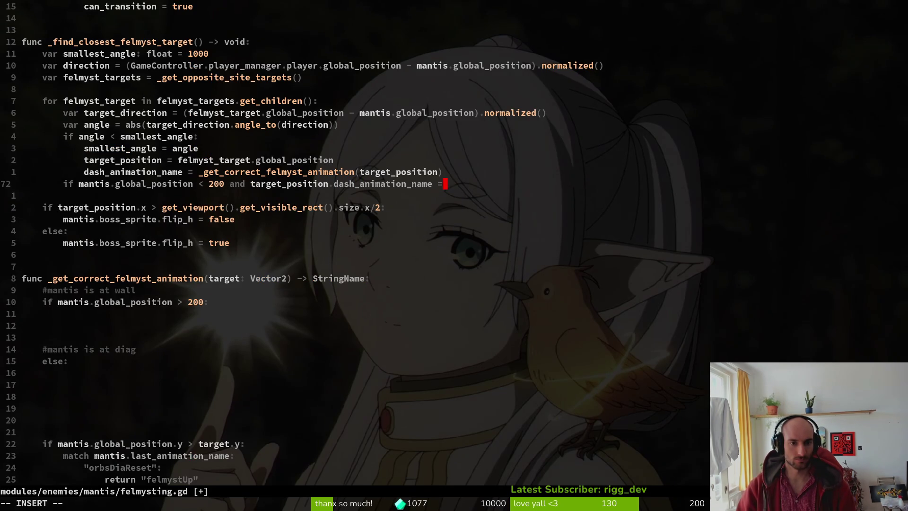
{"action": "type", "text": "= \"felmystCei"}
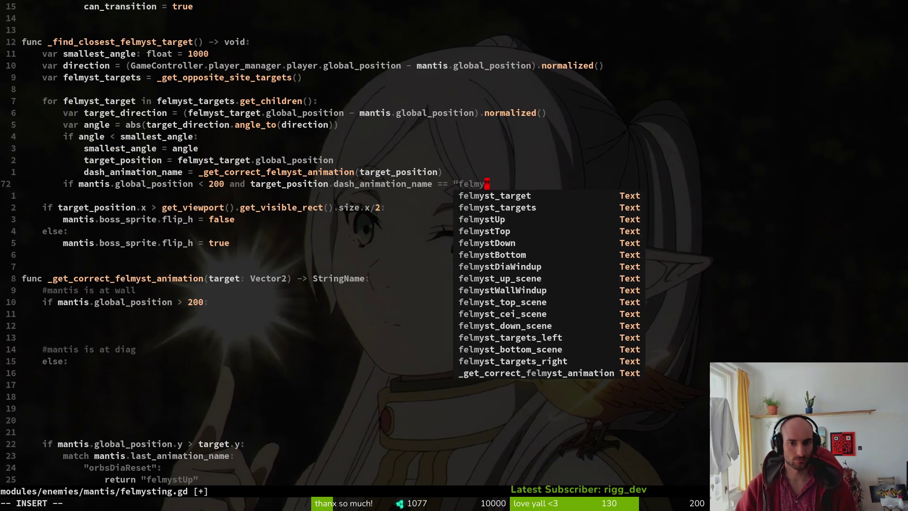
{"action": "key", "text": "Escape"}
{"action": "type", "text": ":w"}
{"action": "key", "text": "Return"}
Decline overwriting and start a body line 'target_position - fel' under the condition.
{"action": "key", "text": "o"}
{"action": "key", "text": "n"}
{"action": "key", "text": "Return"}
{"action": "type", "text": "o"}
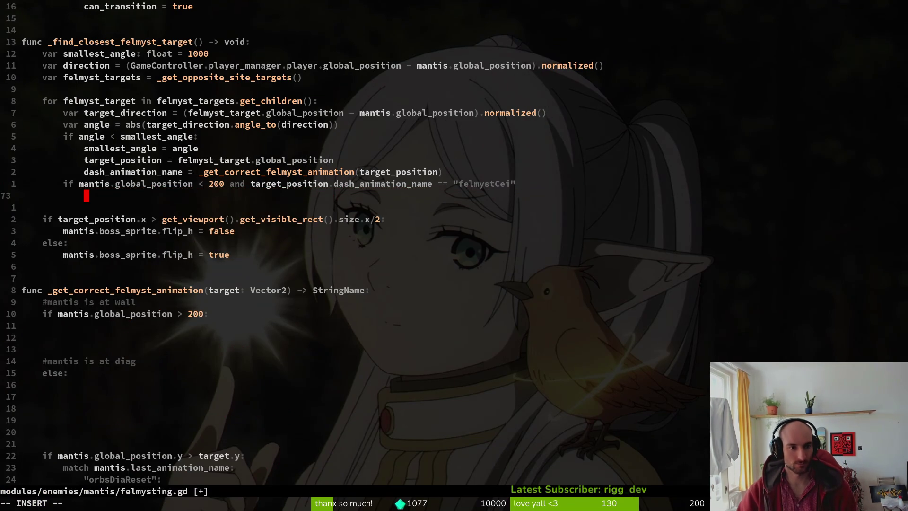
{"action": "type", "text": "target_position "}
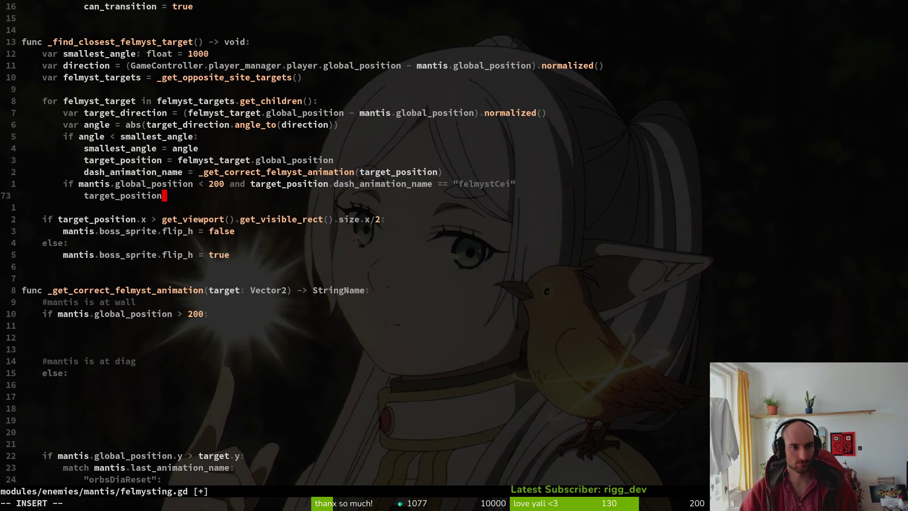
{"action": "type", "text": "- "}
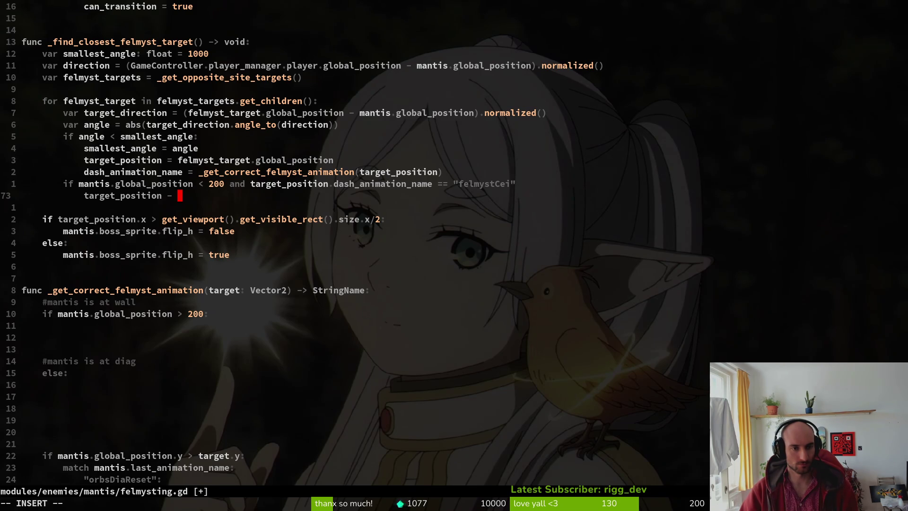
{"action": "type", "text": "fel"}
{"action": "key", "text": "Down"}
{"action": "key", "text": "Down"}
{"action": "key", "text": "Down"}
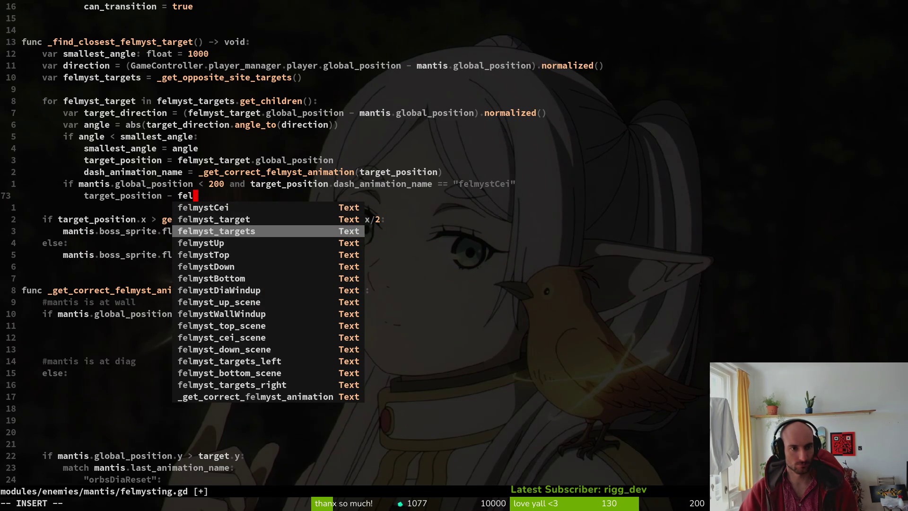
{"action": "key", "text": "Escape"}
Fix the indentation of the special-case condition and its body line.
{"action": "key", "text": "k"}
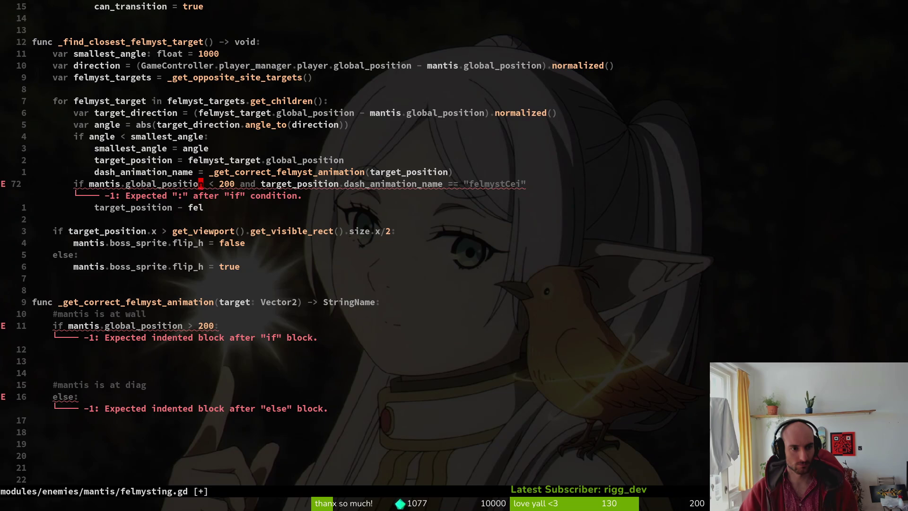
{"action": "key", "text": "shift+v"}
{"action": "key", "text": "j"}
{"action": "key", "text": "Escape"}
{"action": "key", "text": "shift+v"}
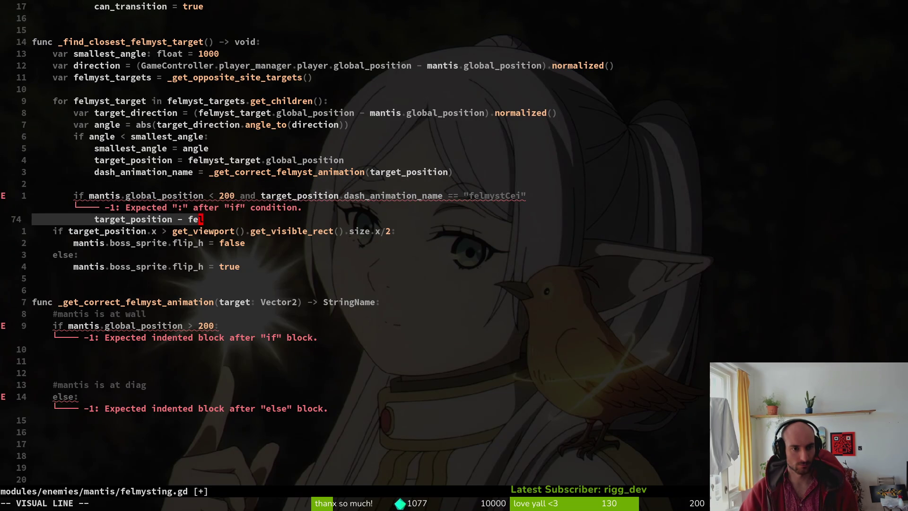
{"action": "key", "text": "k"}
{"action": "key", "text": "greater"}
{"action": "key", "text": "shift+v"}
{"action": "key", "text": "j"}
{"action": "key", "text": "j"}
{"action": "key", "text": "k"}
{"action": "key", "text": "2"}
{"action": "key", "text": "less"}
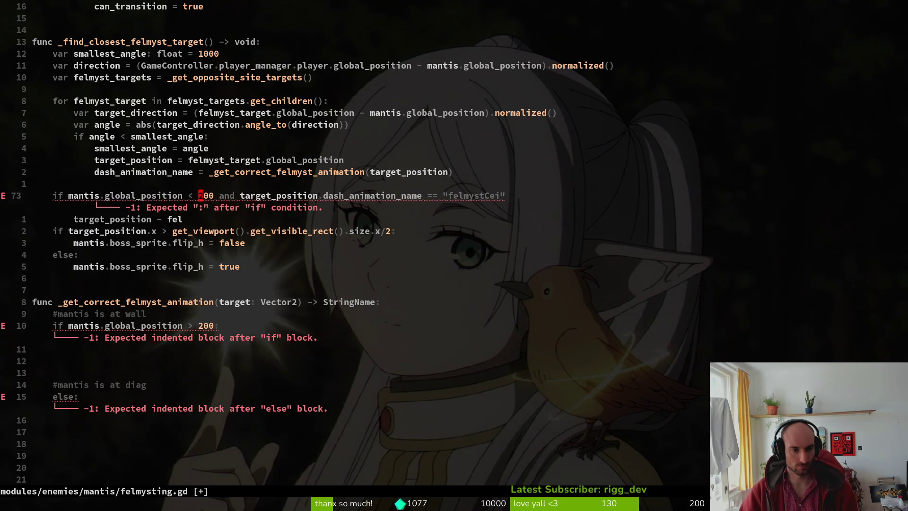
Set target_position to felmyst_targets.get_children()[1].
{"action": "key", "text": "j"}
{"action": "key", "text": "shift+a"}
{"action": "type", "text": "m"}
{"action": "key", "text": "Tab"}
{"action": "type", "text": "."}
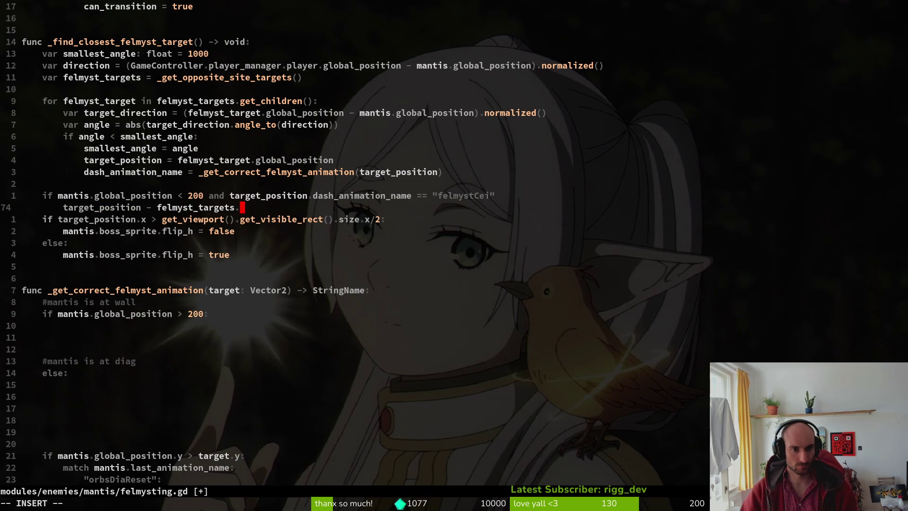
{"action": "type", "text": "get_ch"}
{"action": "key", "text": "Tab"}
{"action": "key", "text": "Tab"}
{"action": "type", "text": "("}
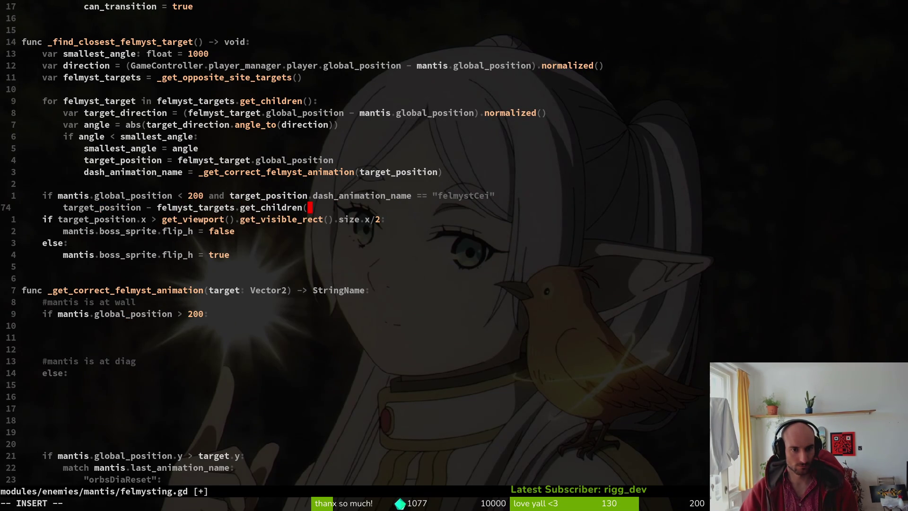
{"action": "type", "text": ")[0"}
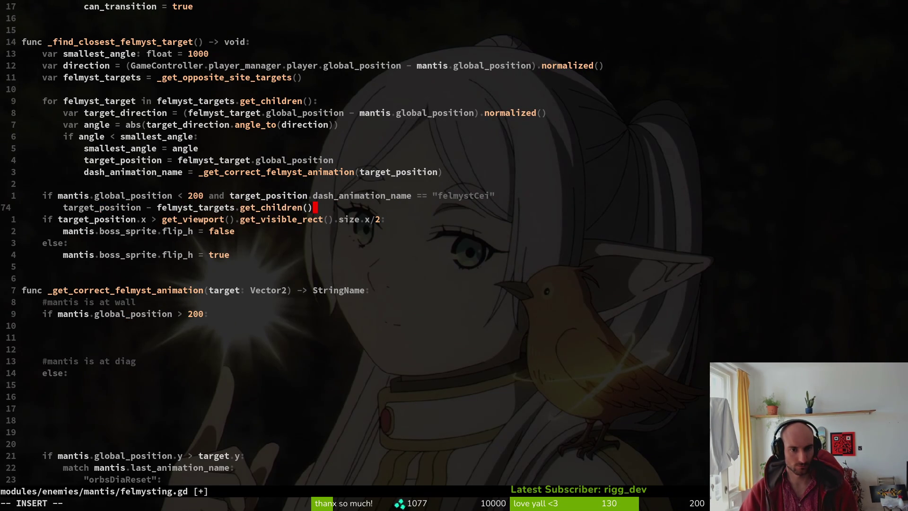
{"action": "key", "text": "BackSpace"}
{"action": "type", "text": "1]"}
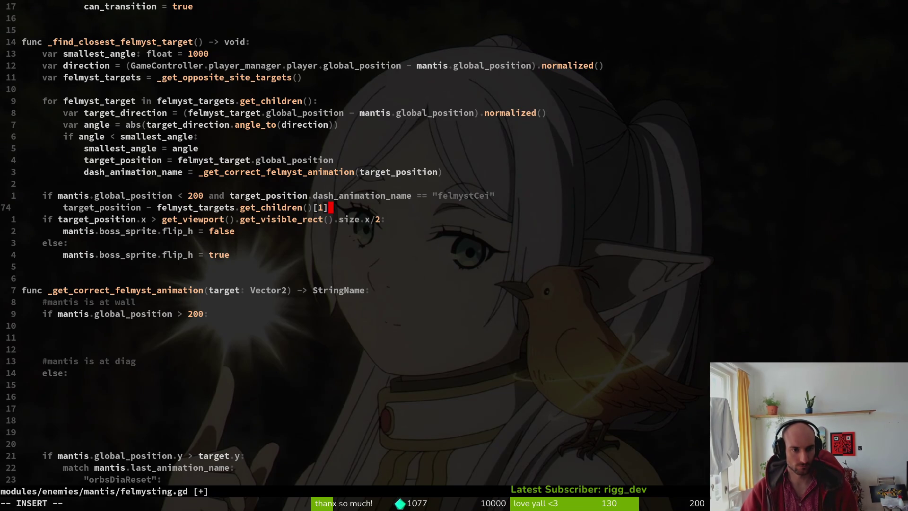
Add the missing colon to the end of the if condition.
{"action": "key", "text": "Escape"}
{"action": "key", "text": "b"}
{"action": "key", "text": "b"}
{"action": "key", "text": "b"}
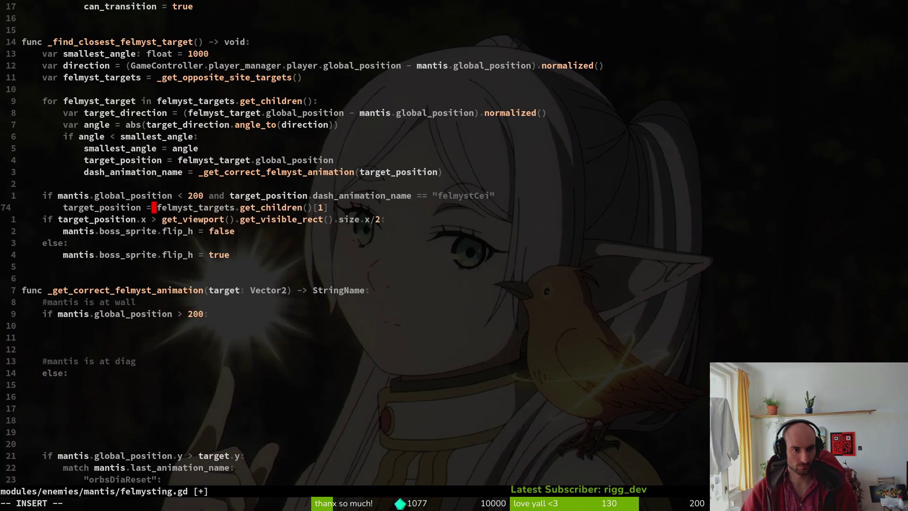
{"action": "key", "text": "A"}
{"action": "key", "text": "Escape"}
{"action": "type", "text": "kA:"}
{"action": "key", "text": "Escape"}
{"action": "key", "text": "j"}
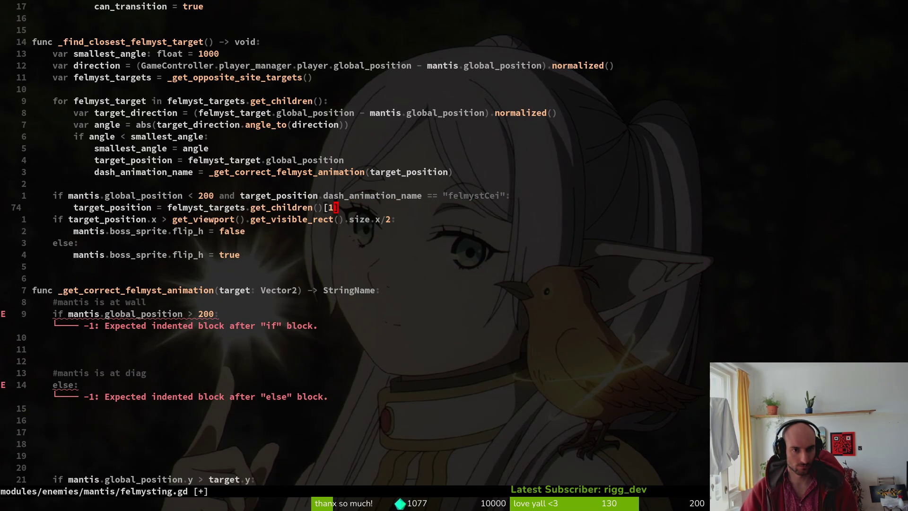
Copy the dash_animation_name line under the target line, aligned, and set it toward "felmystCei".
{"action": "key", "text": "k"}
{"action": "key", "text": "k"}
{"action": "key", "text": "k"}
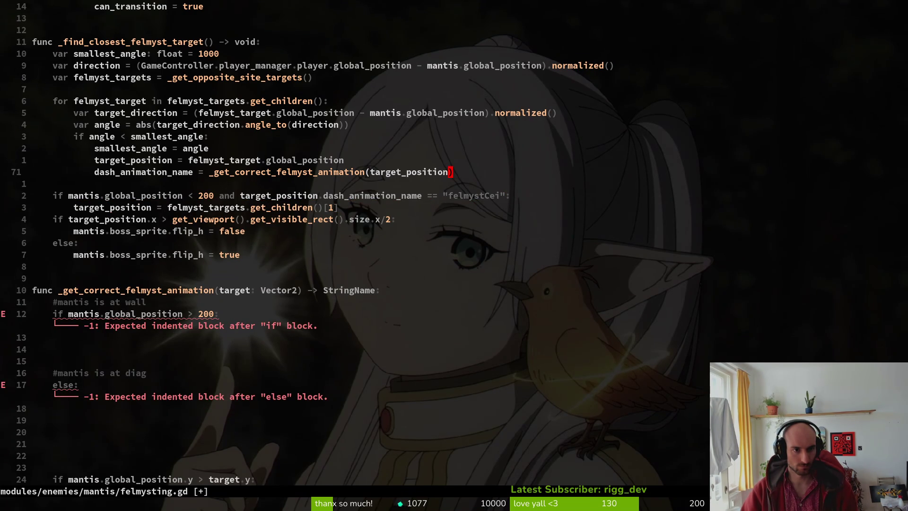
{"action": "key", "text": "y"}
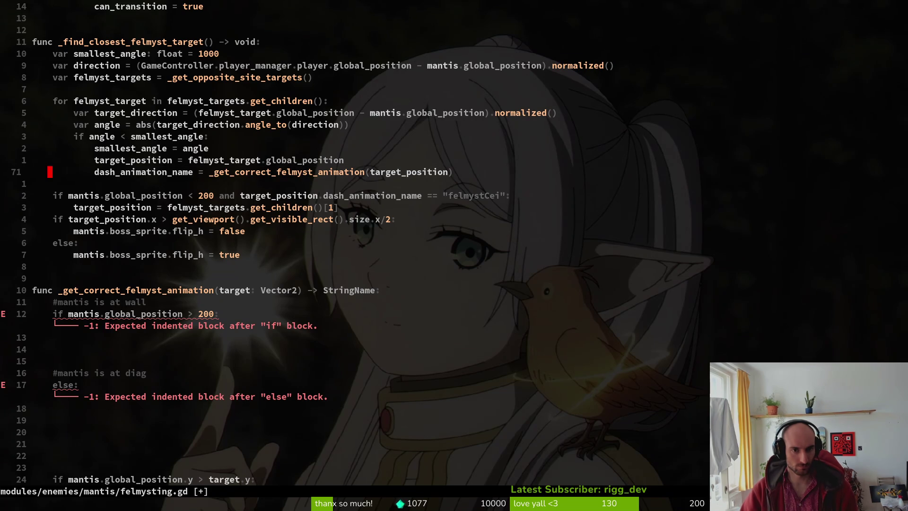
{"action": "key", "text": "j"}
{"action": "key", "text": "j"}
{"action": "key", "text": "j"}
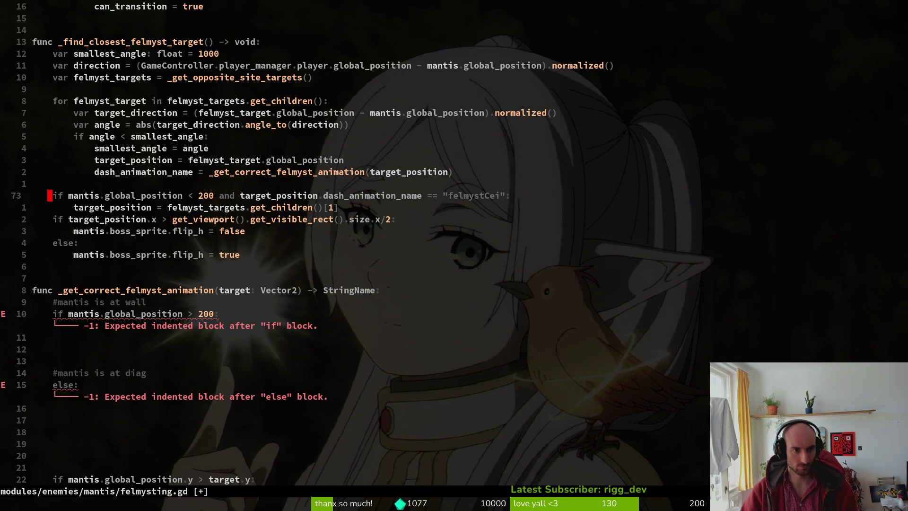
{"action": "key", "text": "p"}
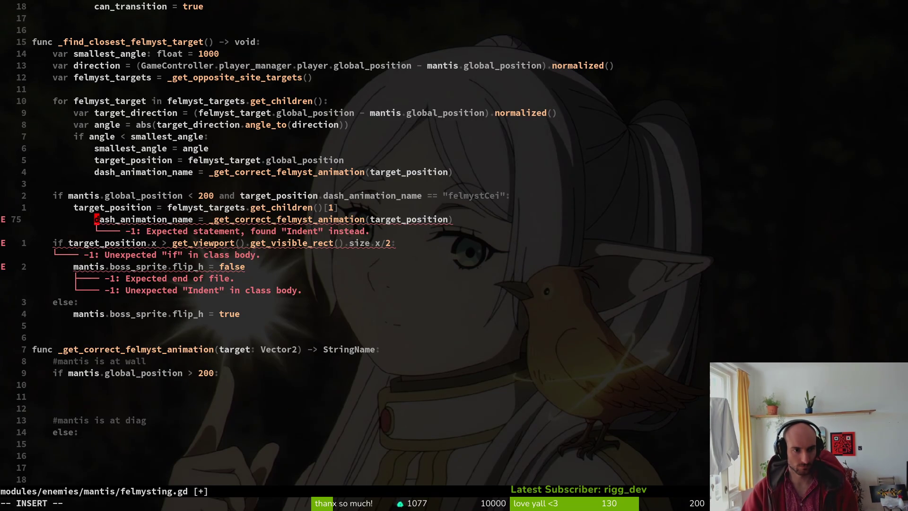
{"action": "key", "text": "less"}
{"action": "key", "text": "less"}
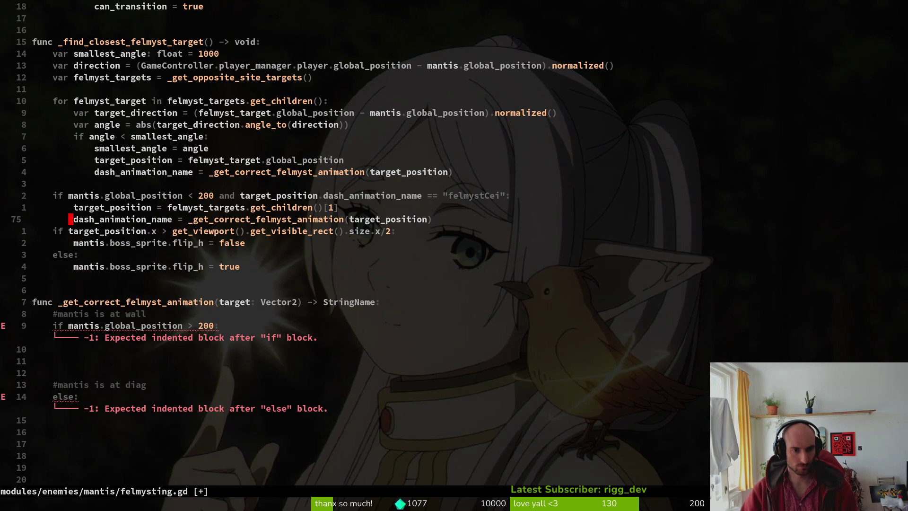
{"action": "type", "text": "cw\"felmystCei"}
{"action": "key", "text": "Delete"}
{"action": "key", "text": "Delete"}
{"action": "key", "text": "Delete"}
{"action": "key", "text": "Delete"}
{"action": "key", "text": "Delete"}
{"action": "key", "text": "Escape"}
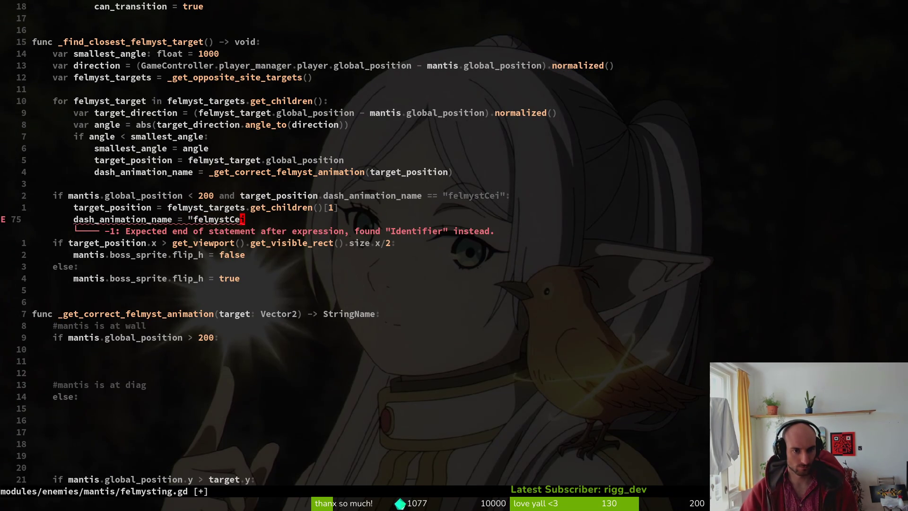
Fix the pasted line's value and change the animation name to "felmystUp".
{"action": "type", "text": "caWtarge"}
{"action": "key", "text": "BackSpace"}
{"action": "key", "text": "BackSpace"}
{"action": "key", "text": "BackSpace"}
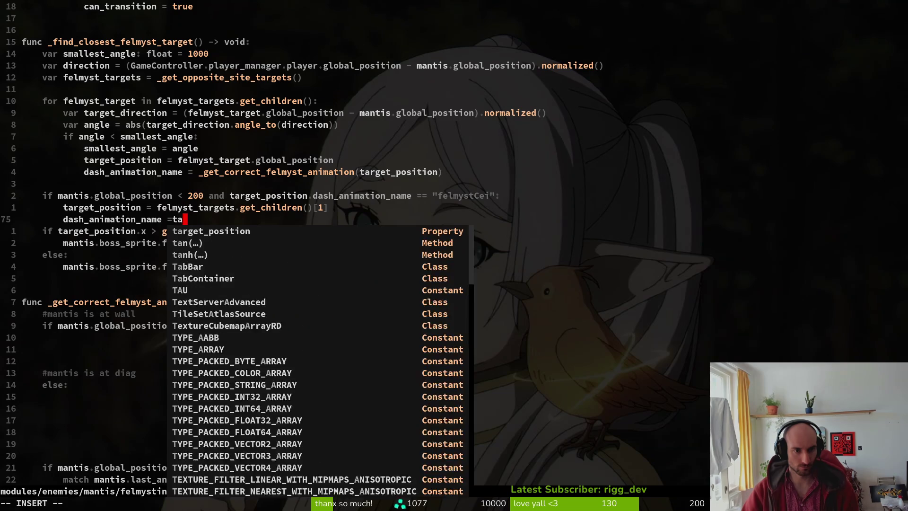
{"action": "key", "text": "BackSpace"}
{"action": "key", "text": "BackSpace"}
{"action": "type", "text": "\""}
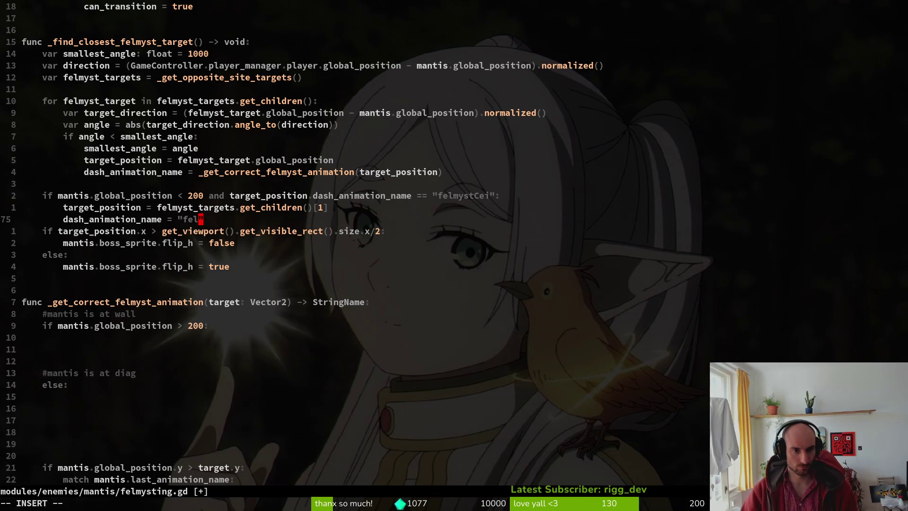
{"action": "type", "text": "felmystCei"}
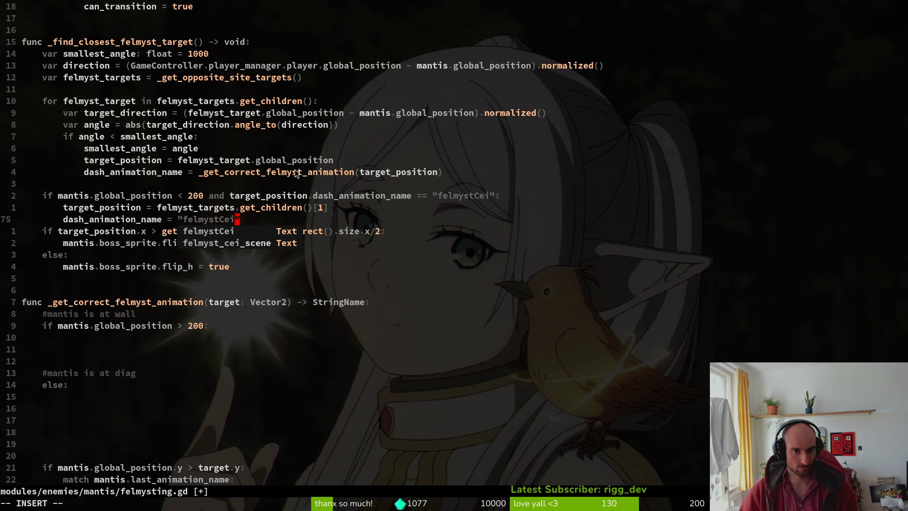
{"action": "scroll", "coordinate": [219, 315], "scroll_direction": "down", "scroll_amount": 6}
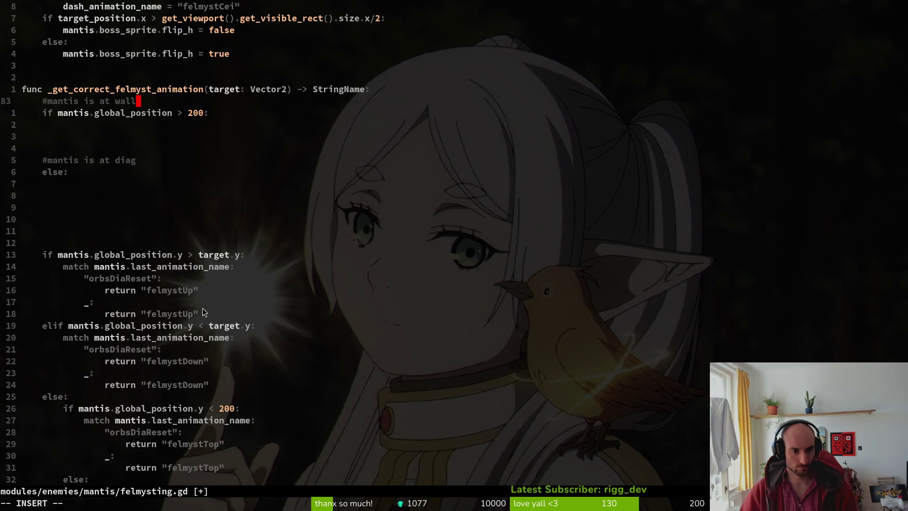
{"action": "scroll", "coordinate": [195, 305], "scroll_direction": "down", "scroll_amount": 2}
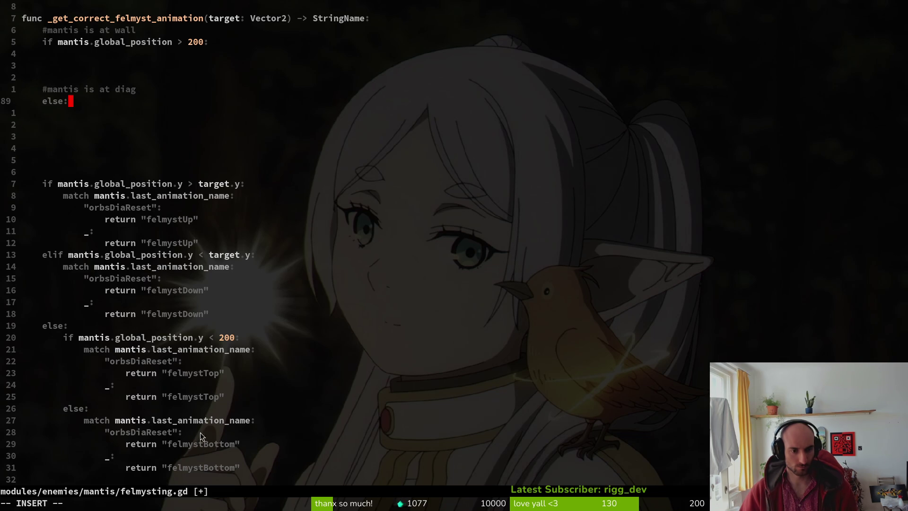
{"action": "scroll", "coordinate": [197, 248], "scroll_direction": "up", "scroll_amount": 4}
{"action": "scroll", "coordinate": [203, 168], "scroll_direction": "up", "scroll_amount": 3}
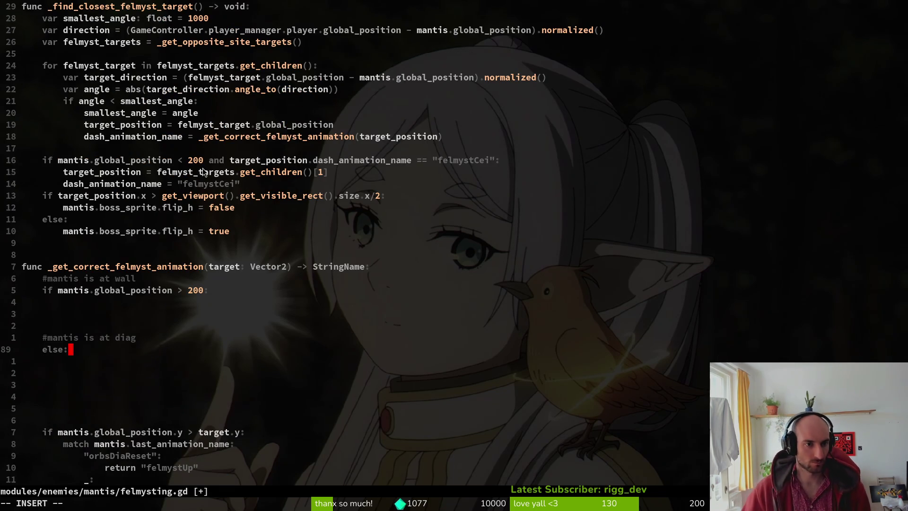
{"action": "key", "text": "Escape"}
{"action": "left_click", "coordinate": [219, 184]}
{"action": "type", "text": "ce"}
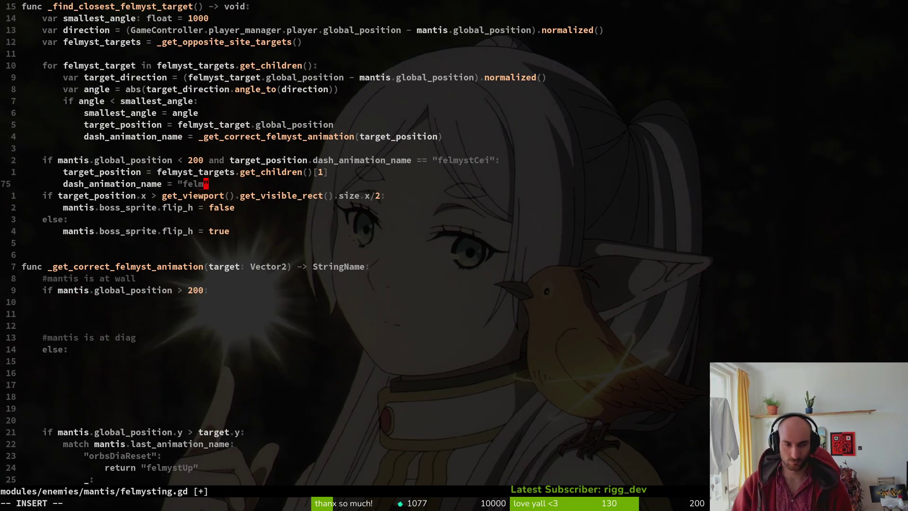
{"action": "type", "text": "Up"}
{"action": "key", "text": "Escape"}
Save felmysting.gd with :w, confirming the overwrite with y.
{"action": "type", "text": ":w"}
{"action": "key", "text": "Return"}
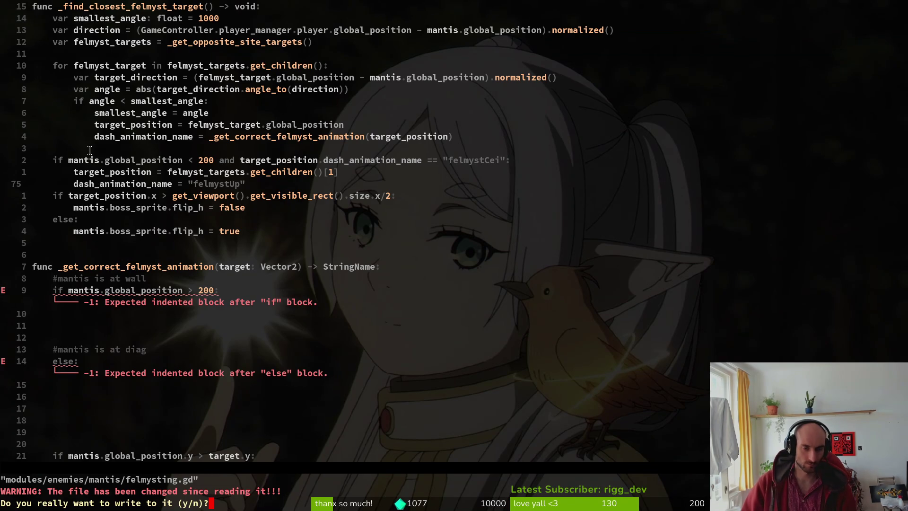
{"action": "key", "text": "y"}
{"action": "key", "text": "Return"}
{"action": "type", "text": "j:w"}
{"action": "key", "text": "Return"}
{"action": "key", "text": "Return"}
{"action": "key", "text": "y"}
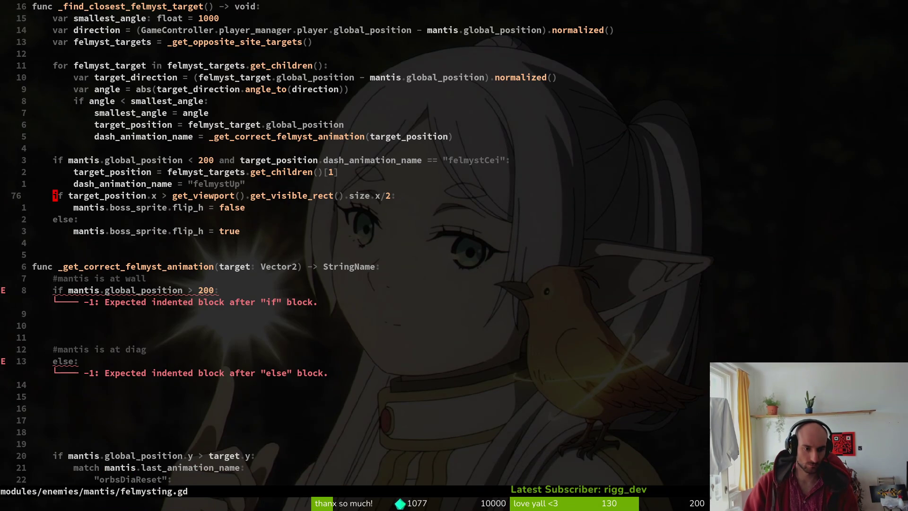
Begin a comment above the special case: 'special case where the mantis is at the diagonal and ceiling'.
{"action": "key", "text": "k"}
{"action": "key", "text": "k"}
{"action": "key", "text": "k"}
{"action": "key", "text": "o"}
{"action": "key", "text": "Escape"}
{"action": "key", "text": "d"}
{"action": "key", "text": "d"}
{"action": "key", "text": "k"}
{"action": "key", "text": "k"}
{"action": "type", "text": "o"}
{"action": "type", "text": "special case wh"}
{"action": "type", "text": "ere the mantis is "}
{"action": "type", "text": "at the diago"}
{"action": "type", "text": "nal and cant"}
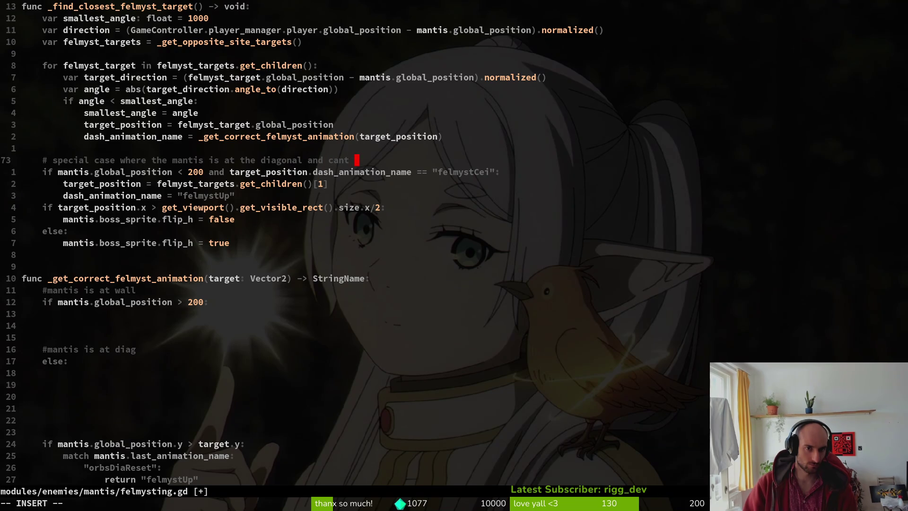
{"action": "type", "text": "eilihn"}
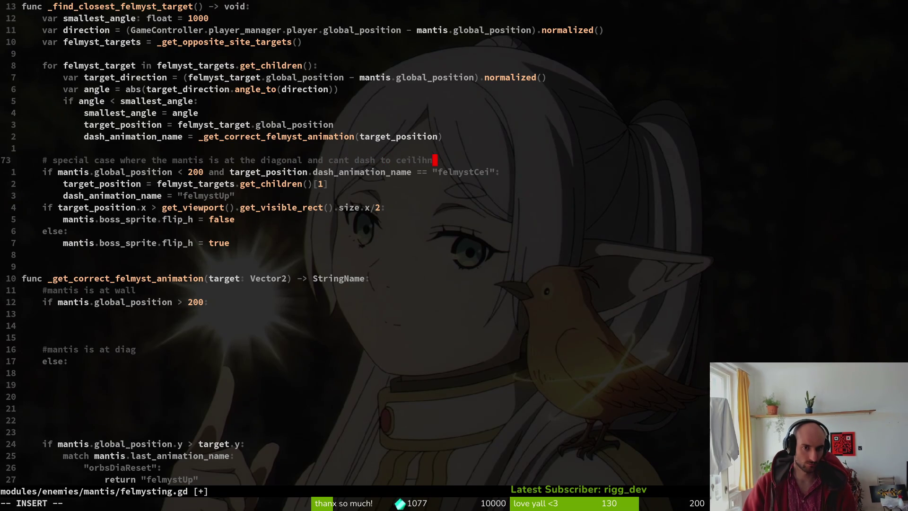
Correct the comment's spelling to 'ceiling' and save.
{"action": "key", "text": "BackSpace"}
{"action": "key", "text": "BackSpace"}
{"action": "type", "text": "ng"}
{"action": "key", "text": "Escape"}
{"action": "key", "text": "Return"}
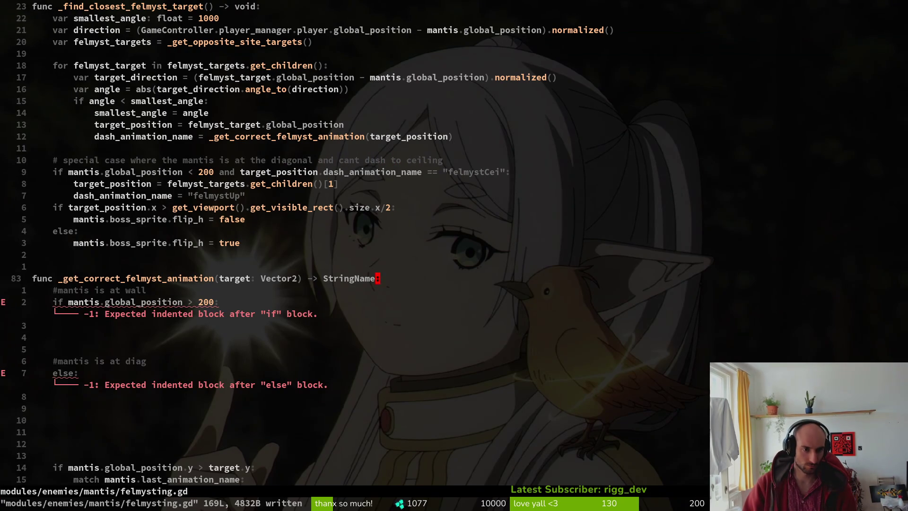
Delete the empty wall/diagonal if/else stub in _get_correct_felmyst_animation and save with :write.
{"action": "left_click", "coordinate": [216, 301]}
{"action": "key", "text": "k"}
{"action": "key", "text": "shift+v"}
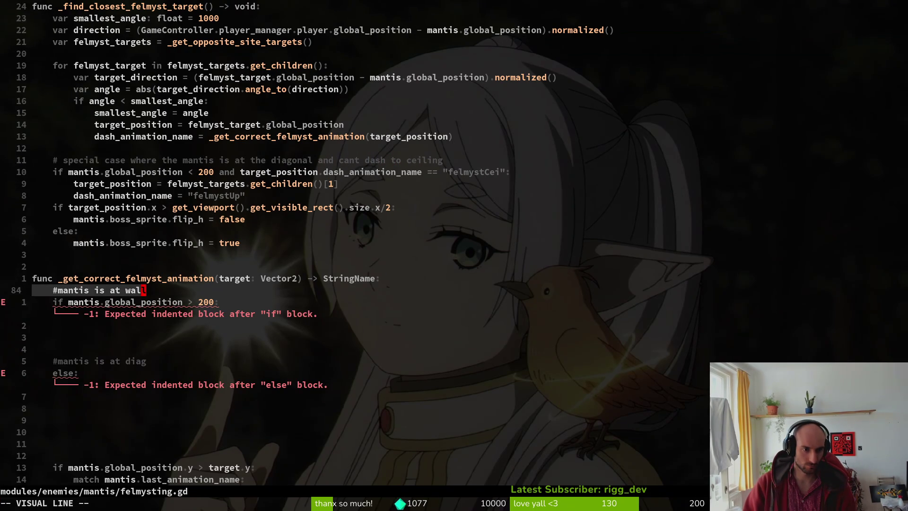
{"action": "key", "text": "j"}
{"action": "key", "text": "j"}
{"action": "key", "text": "j"}
{"action": "key", "text": "j"}
{"action": "key", "text": "j"}
{"action": "key", "text": "j"}
{"action": "key", "text": "d"}
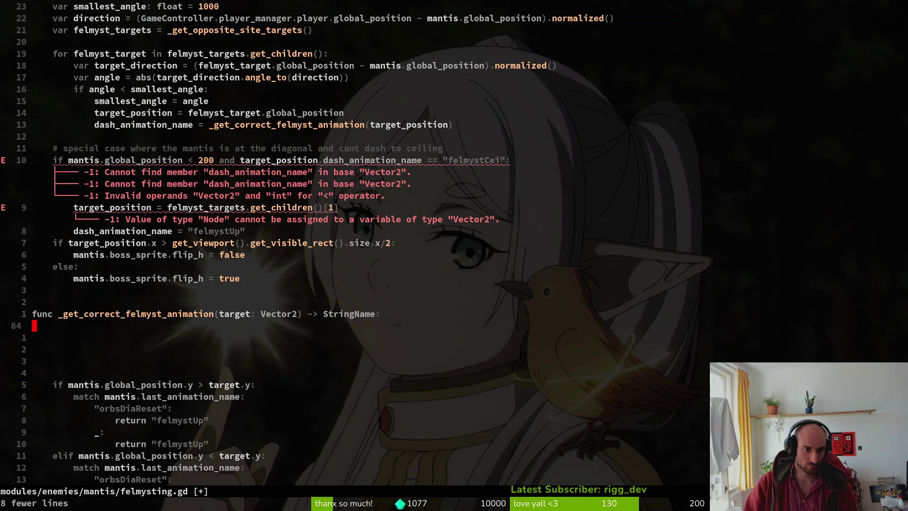
{"action": "key", "text": "d"}
{"action": "key", "text": "d"}
{"action": "key", "text": "d"}
{"action": "key", "text": "d"}
{"action": "key", "text": "d"}
{"action": "type", "text": ":write"}
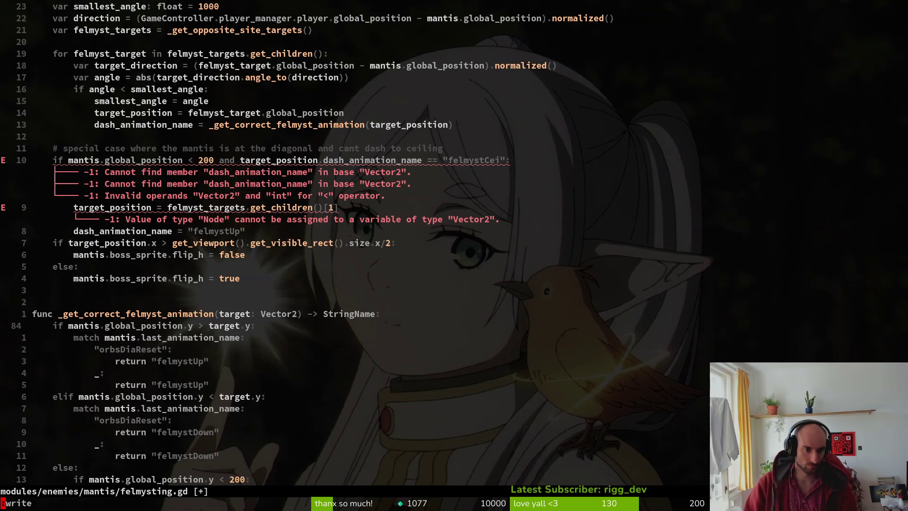
{"action": "key", "text": "Return"}
{"action": "key", "text": "k"}
{"action": "key", "text": "k"}
{"action": "key", "text": "k"}
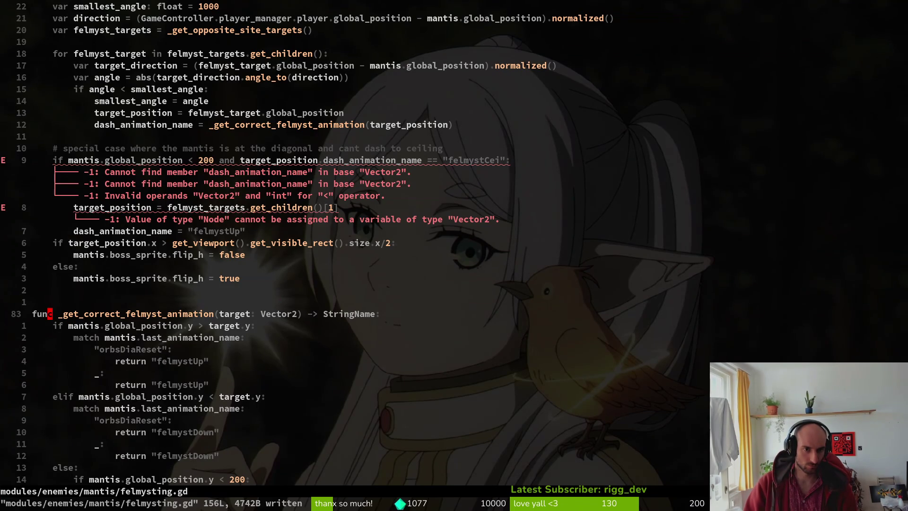
{"action": "key", "text": "j"}
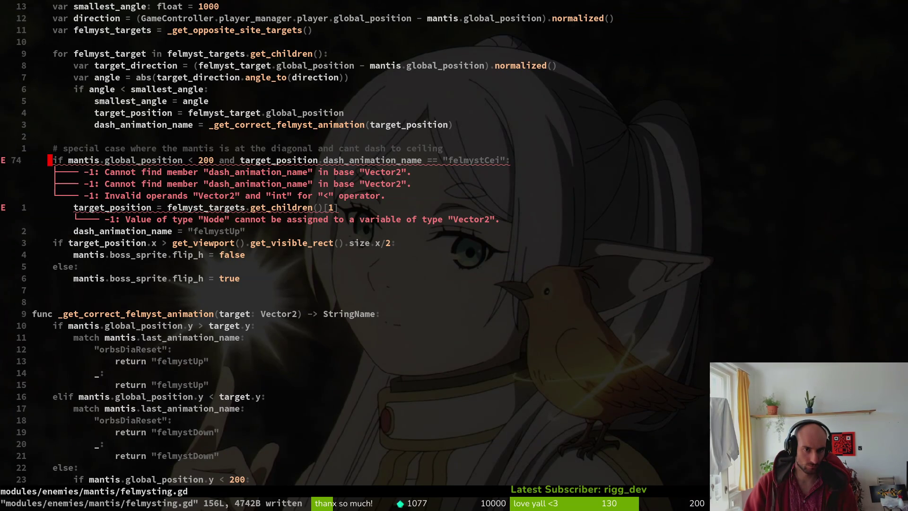
{"action": "scroll", "coordinate": [113, 51], "scroll_direction": "up", "scroll_amount": 20}
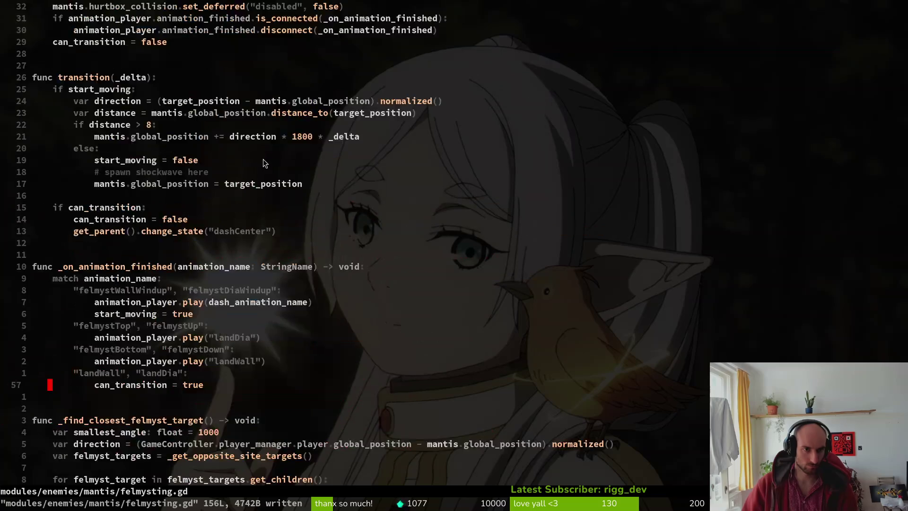
Retype target_position as MantisDashTargetMarker, drop its Vector2(656, 181) default, and save.
{"action": "left_click", "coordinate": [159, 126]}
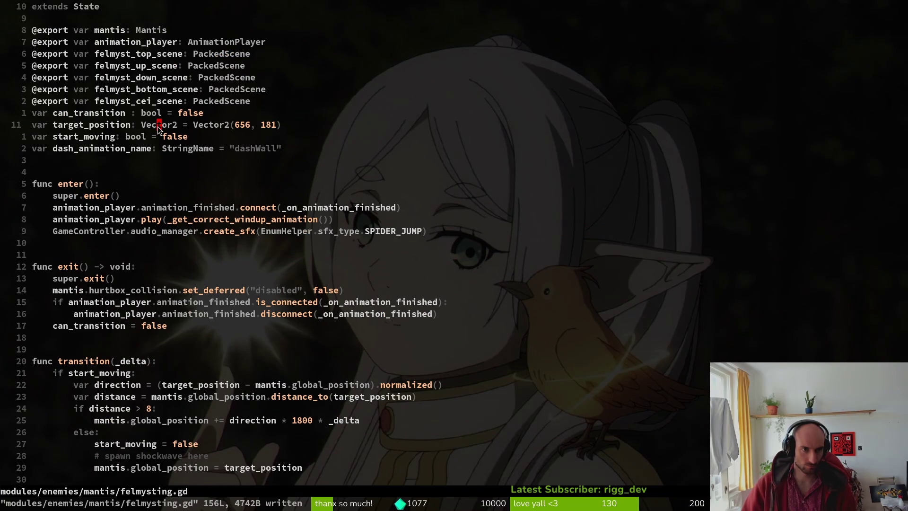
{"action": "type", "text": "ciwMantd"}
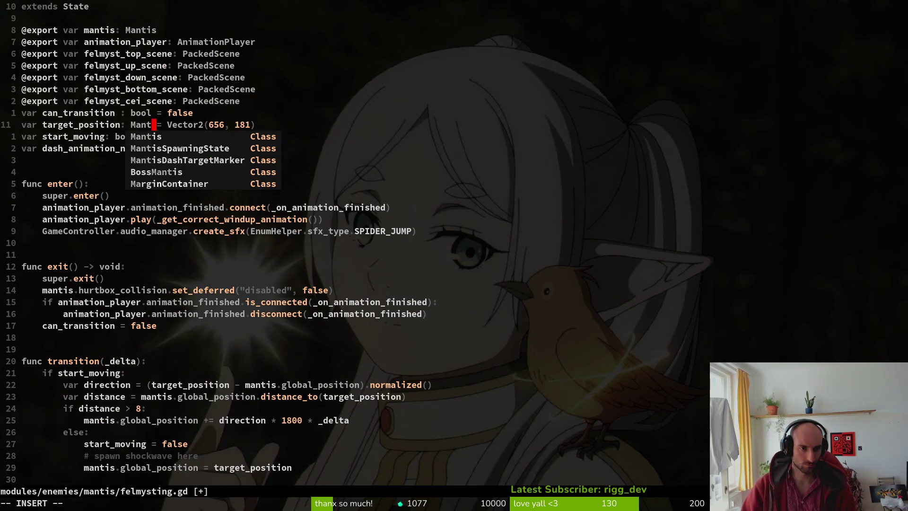
{"action": "key", "text": "Tab"}
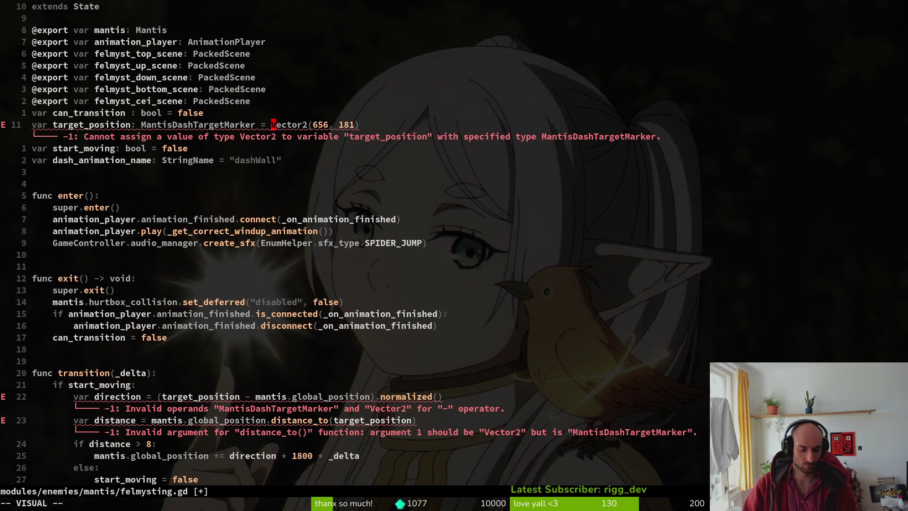
{"action": "key", "text": "v"}
{"action": "key", "text": "dollar"}
{"action": "key", "text": "d"}
{"action": "key", "text": "x"}
{"action": "key", "text": "x"}
{"action": "key", "text": "x"}
{"action": "type", "text": ":w"}
{"action": "key", "text": "Return"}
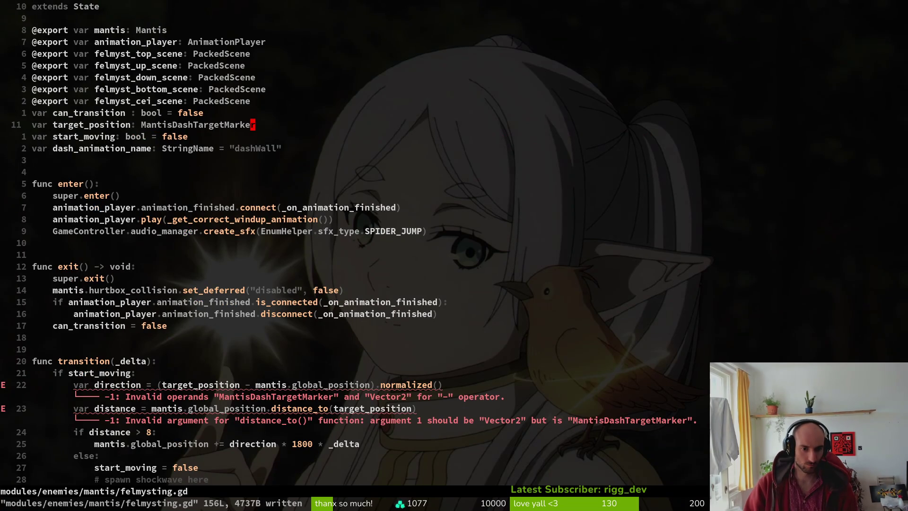
Use target_position.global_position in the direction calculation and the distance_to call.
{"action": "key", "text": "j"}
{"action": "key", "text": "j"}
{"action": "key", "text": "j"}
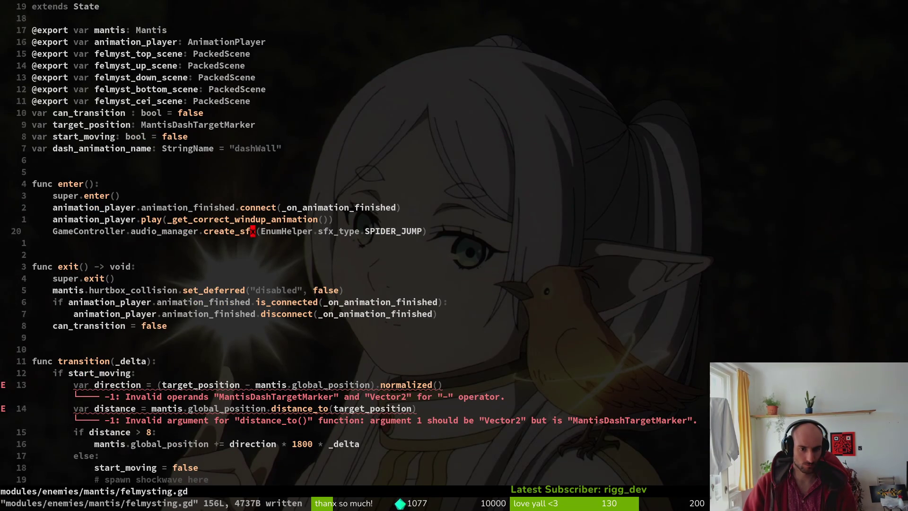
{"action": "type", "text": "is.global_position"}
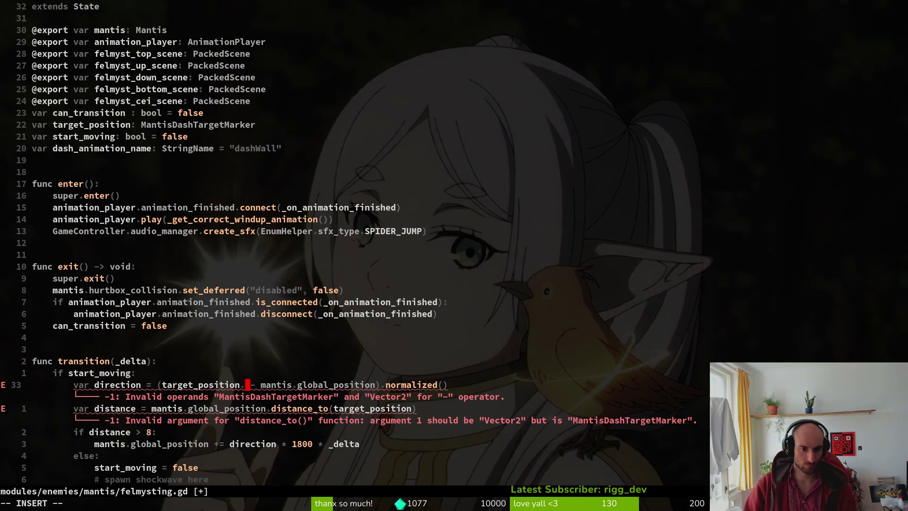
{"action": "key", "text": "Escape"}
{"action": "key", "text": "j"}
{"action": "key", "text": "f"}
{"action": "key", "text": "parenright"}
{"action": "type", "text": "is.glo"}
{"action": "key", "text": "Return"}
{"action": "key", "text": "Escape"}
{"action": "type", "text": ":w"}
{"action": "key", "text": "Return"}
Append .global_position to target_position on the final position assignment line and save.
{"action": "key", "text": "j"}
{"action": "key", "text": "j"}
{"action": "key", "text": "j"}
{"action": "key", "text": "j"}
{"action": "key", "text": "j"}
{"action": "key", "text": "j"}
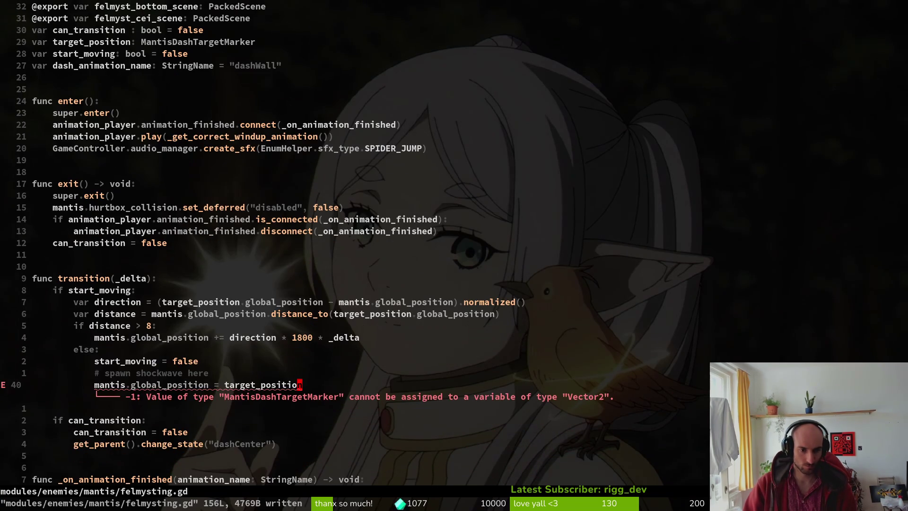
{"action": "type", "text": "A.glo"}
{"action": "key", "text": "Return"}
{"action": "key", "text": "Escape"}
{"action": "type", "text": ":write"}
{"action": "key", "text": "Return"}
{"action": "key", "text": "6"}
{"action": "key", "text": "0"}
{"action": "key", "text": "j"}
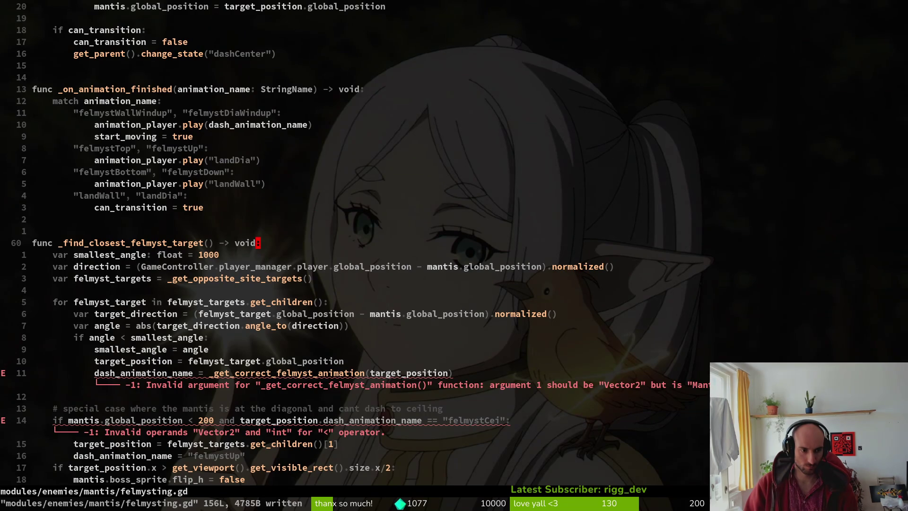
Add global_position inside the animation lookup call on line 71.
{"action": "key", "text": "1"}
{"action": "key", "text": "1"}
{"action": "key", "text": "j"}
{"action": "type", "text": "$i"}
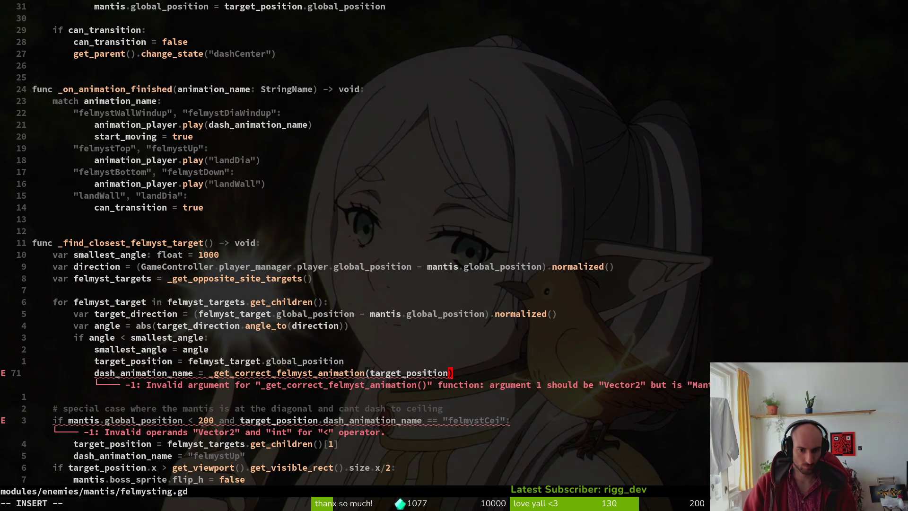
{"action": "type", "text": "glo"}
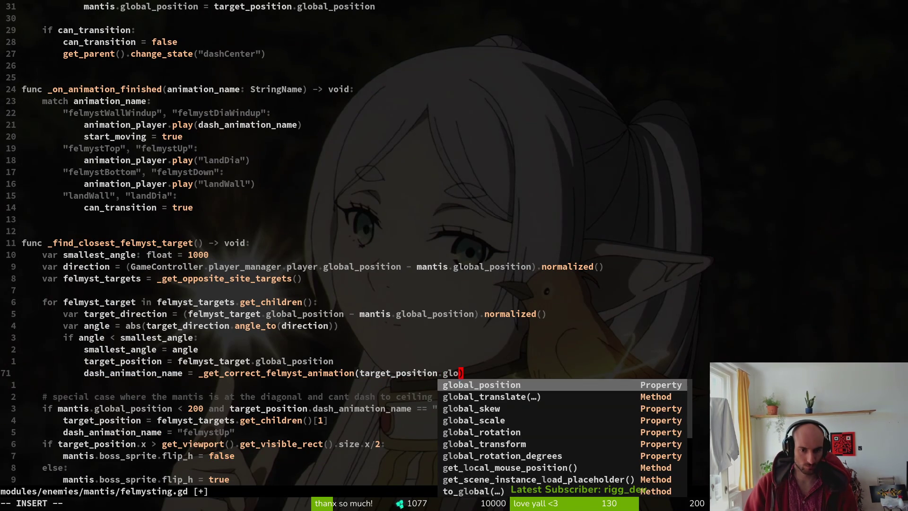
{"action": "key", "text": "Return"}
{"action": "key", "text": "Escape"}
{"action": "key", "text": "j"}
{"action": "key", "text": "j"}
{"action": "key", "text": "j"}
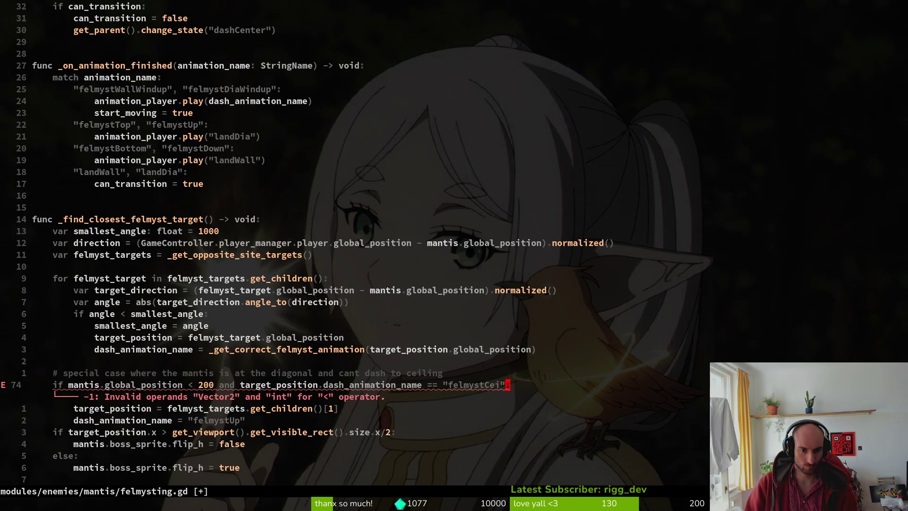
{"action": "key", "text": "u"}
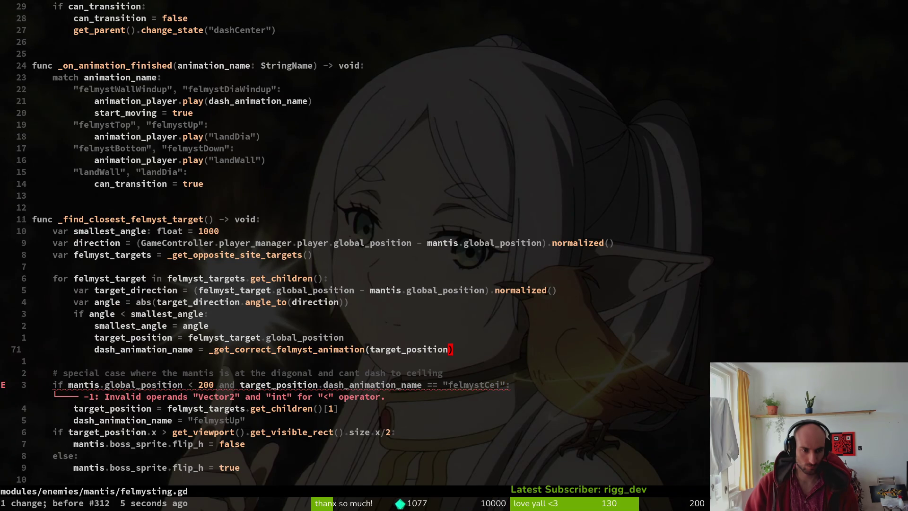
{"action": "key", "text": "ctrl+r"}
{"action": "key", "text": "ctrl+r"}
{"action": "key", "text": "j"}
{"action": "key", "text": "j"}
{"action": "key", "text": "j"}
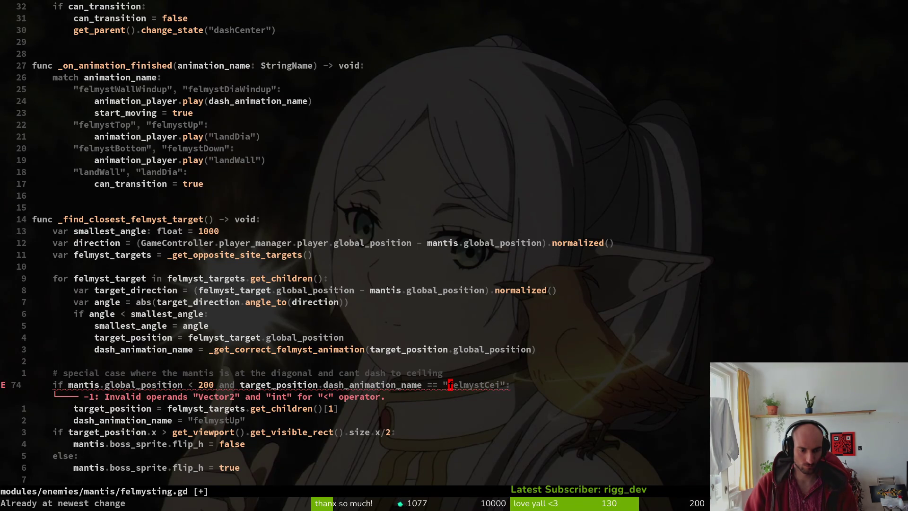
Compare only the .y of the mantis position in the special-case if, then save.
{"action": "type", "text": "b"}
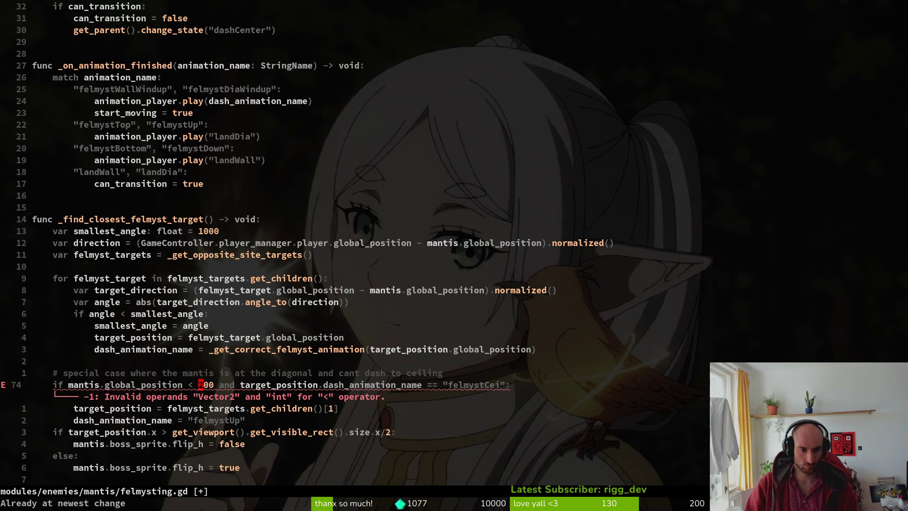
{"action": "type", "text": "i.y"}
{"action": "key", "text": "Escape"}
{"action": "type", "text": ":w"}
{"action": "key", "text": "Return"}
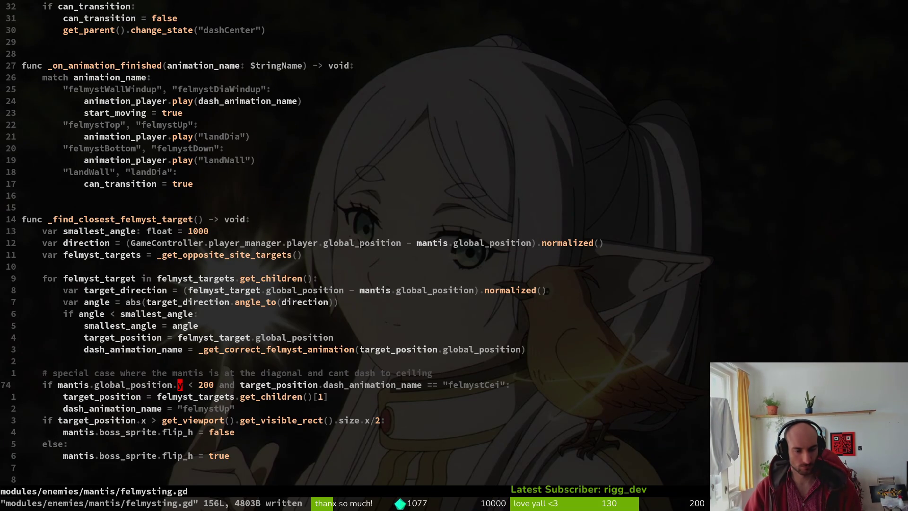
Rename felmystUp to felmystTop in the target-direction assignment and save felmysting.gd.
{"action": "key", "text": "j"}
{"action": "key", "text": "j"}
{"action": "key", "text": "j"}
{"action": "key", "text": "j"}
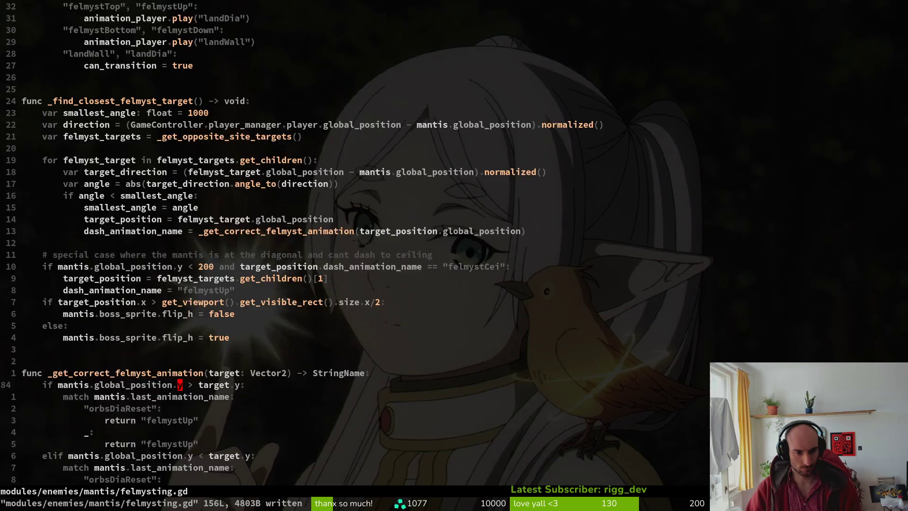
{"action": "key", "text": "j"}
{"action": "key", "text": "j"}
{"action": "key", "text": "j"}
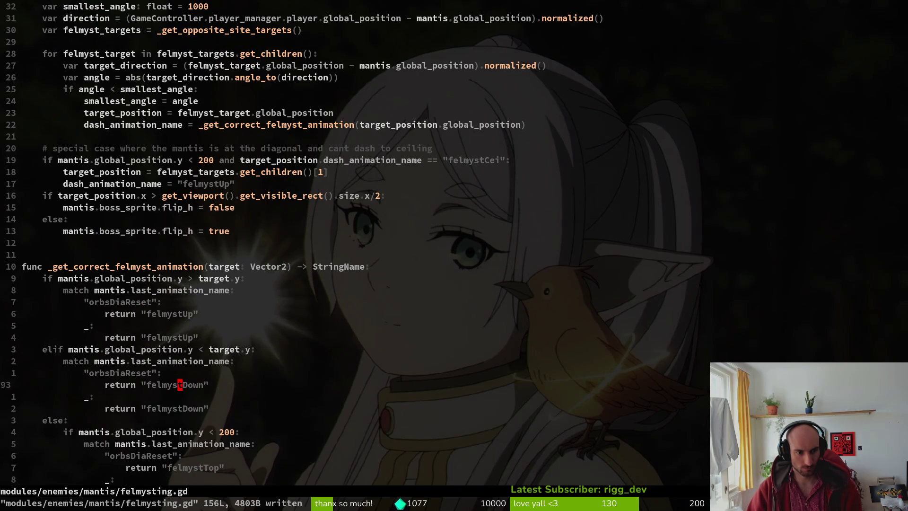
{"action": "key", "text": "k"}
{"action": "key", "text": "k"}
{"action": "key", "text": "k"}
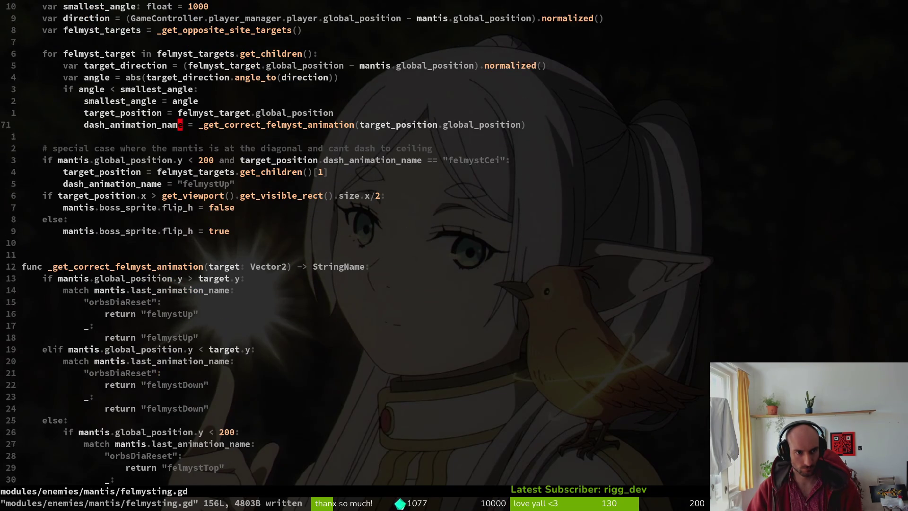
{"action": "key", "text": "j"}
{"action": "key", "text": "j"}
{"action": "key", "text": "j"}
{"action": "key", "text": "j"}
{"action": "key", "text": "k"}
{"action": "key", "text": "k"}
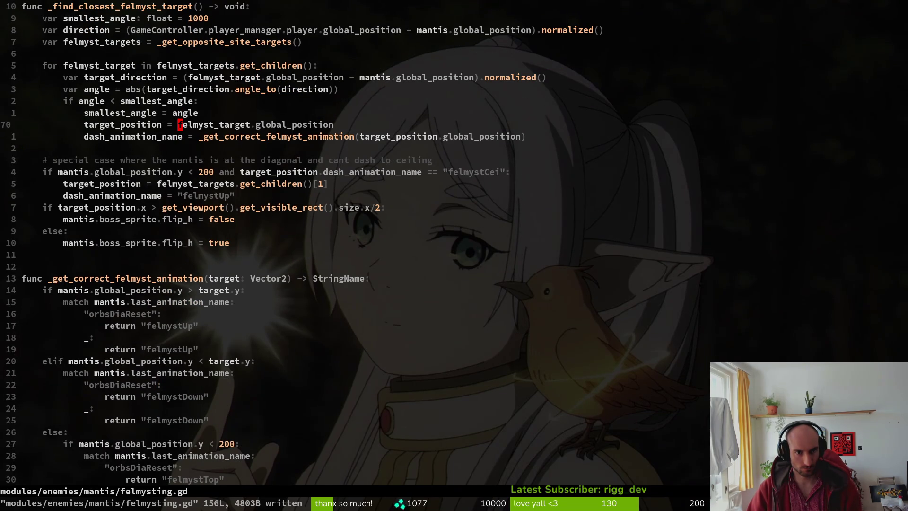
{"action": "key", "text": "k"}
{"action": "key", "text": "k"}
{"action": "key", "text": "k"}
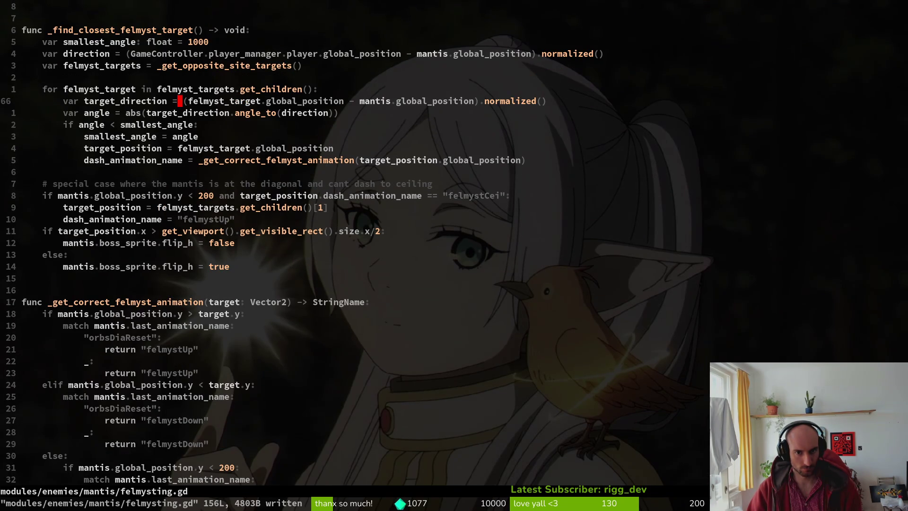
{"action": "key", "text": "j"}
{"action": "key", "text": "j"}
{"action": "key", "text": "j"}
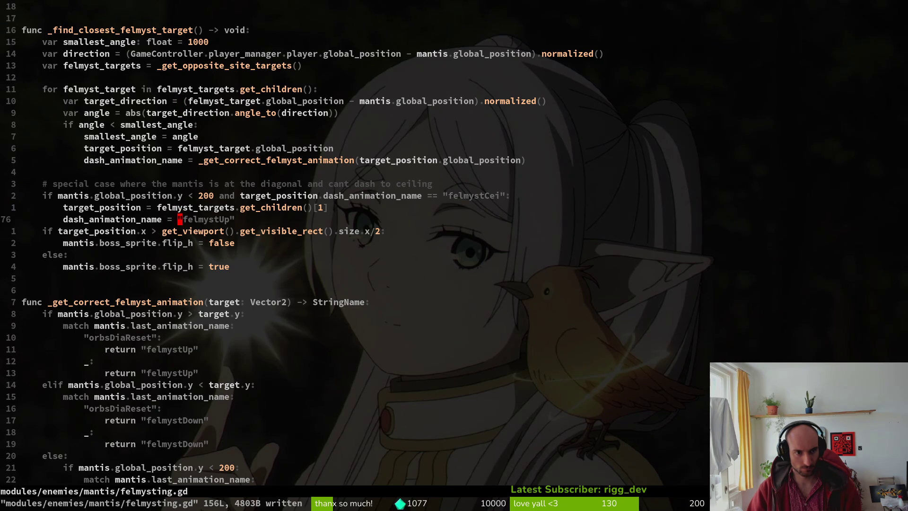
{"action": "type", "text": "cwfelmystTop"}
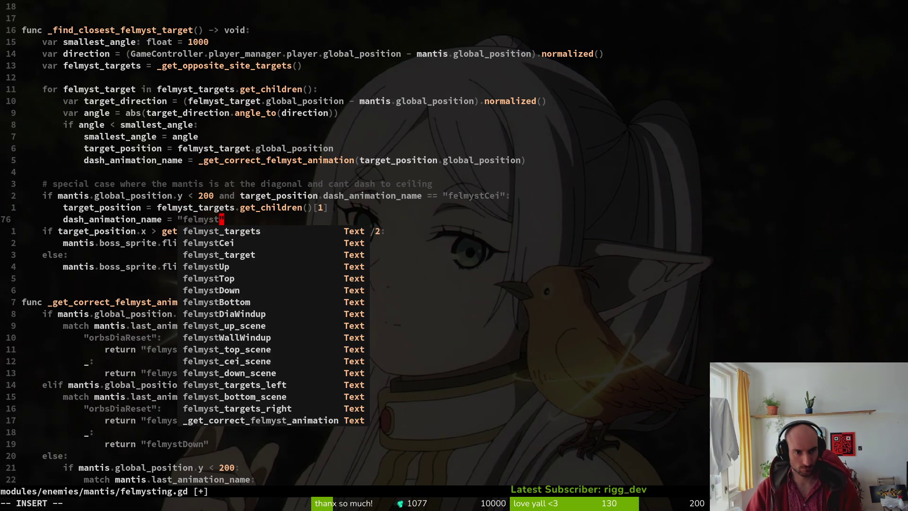
{"action": "key", "text": "Escape"}
{"action": "type", "text": ":write"}
{"action": "key", "text": "Return"}
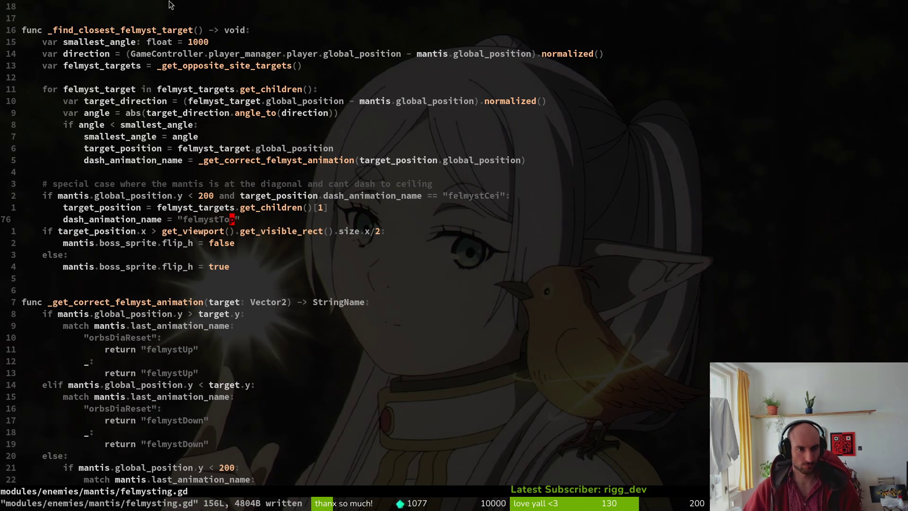
{"action": "scroll", "coordinate": [190, 273], "scroll_direction": "down", "scroll_amount": 4}
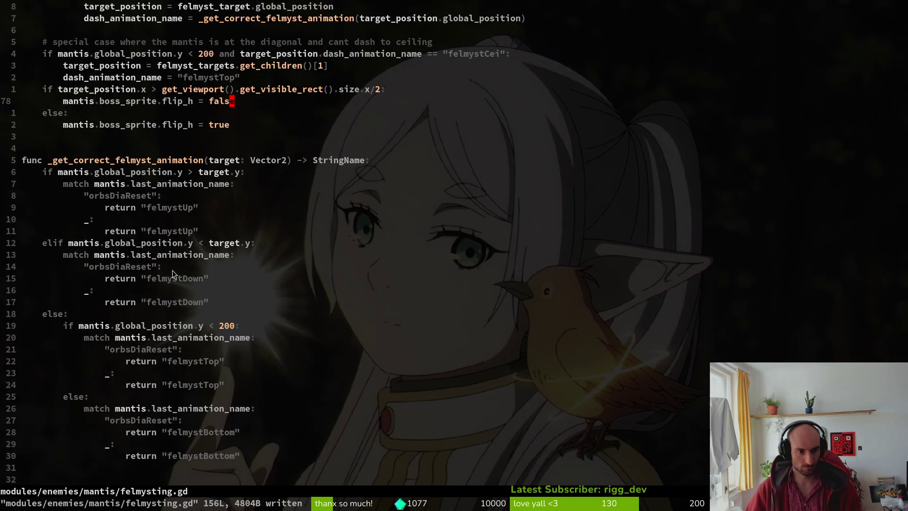
{"action": "left_click", "coordinate": [133, 219]}
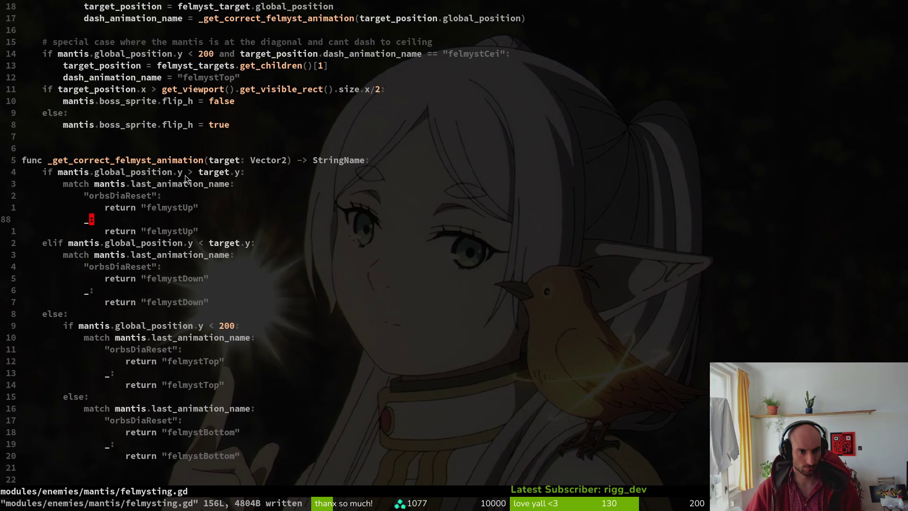
Launch the game from Godot and pick the mantis level from level select.
{"action": "key", "text": "u"}
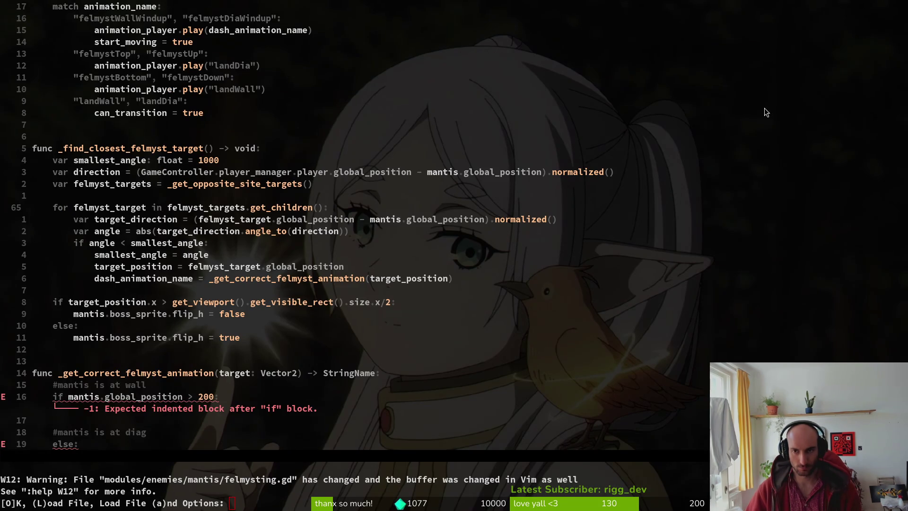
{"action": "key", "text": "alt+Tab"}
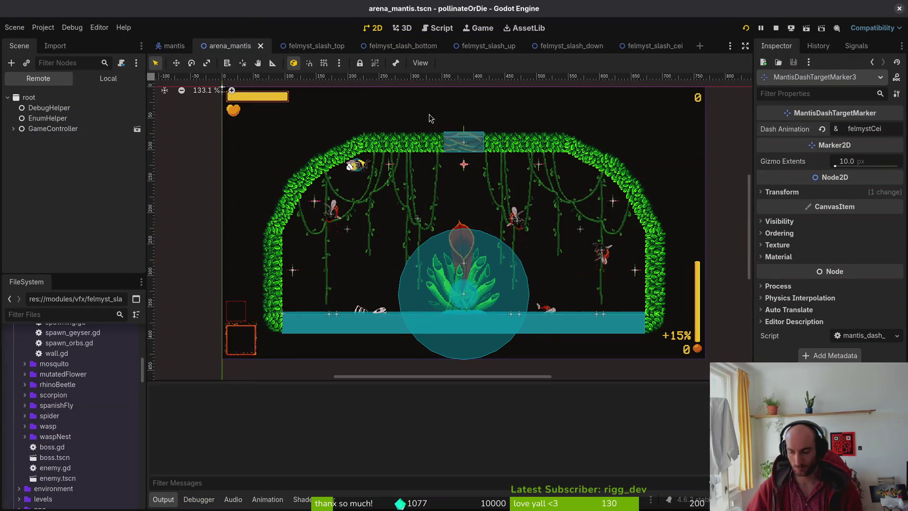
{"action": "key", "text": "Return"}
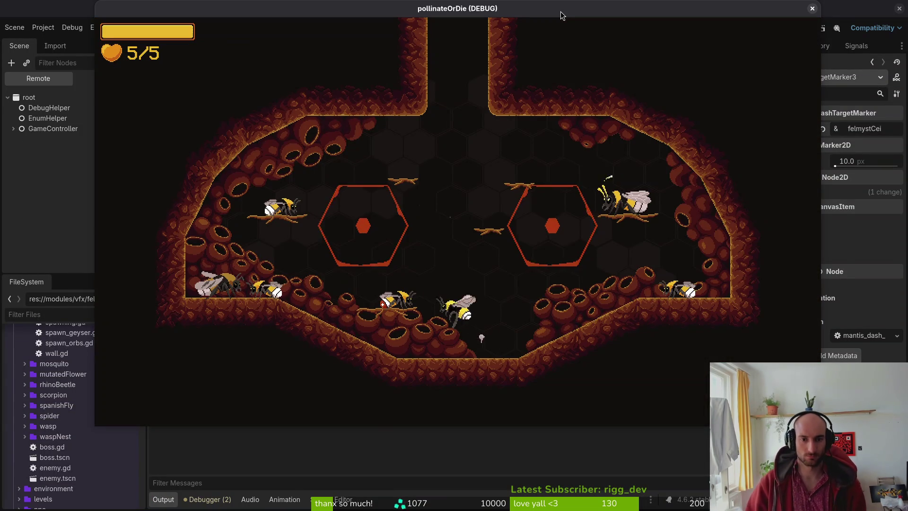
{"action": "key", "text": "Down"}
{"action": "key", "text": "Return"}
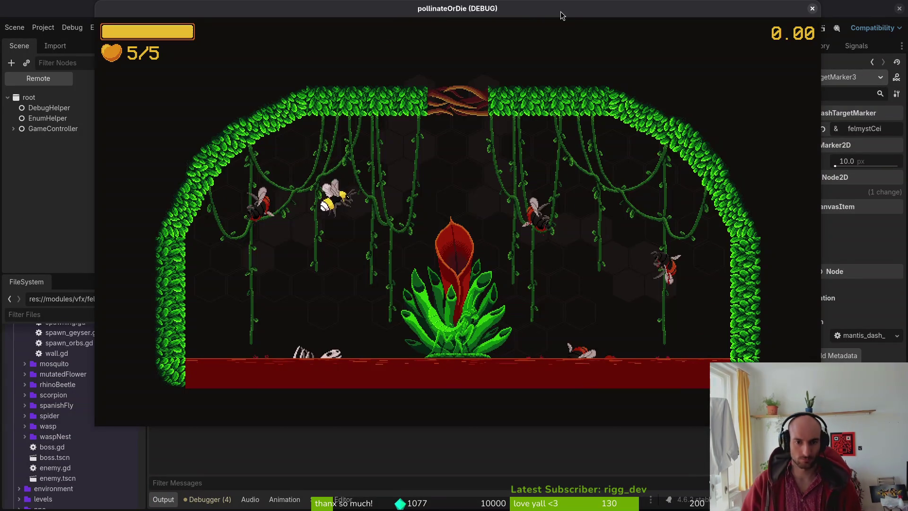
Fly the bee around the central flower, dodging the mantis's attacks.
{"action": "key", "text": "Up"}
{"action": "key", "text": "Right"}
{"action": "key", "text": "Right"}
{"action": "key", "text": "Down"}
{"action": "key", "text": "Left"}
{"action": "key", "text": "Right"}
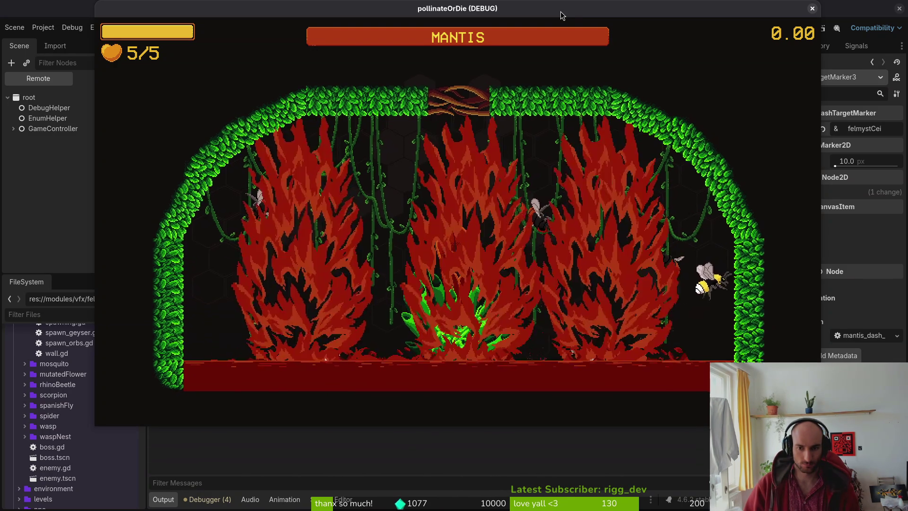
{"action": "key", "text": "Left"}
{"action": "key", "text": "Down"}
{"action": "key", "text": "Left"}
{"action": "key", "text": "Up"}
{"action": "key", "text": "Down"}
{"action": "key", "text": "Up"}
{"action": "key", "text": "Down"}
{"action": "key", "text": "Left"}
{"action": "key", "text": "Up"}
{"action": "key", "text": "Right"}
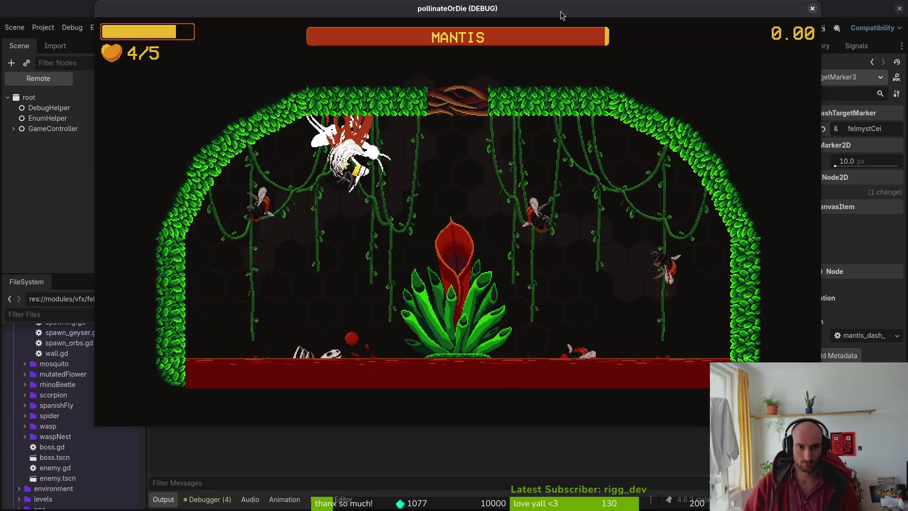
Keep attacking the mantis and escaping between the vines and the flower.
{"action": "key", "text": "Left"}
{"action": "key", "text": "Down"}
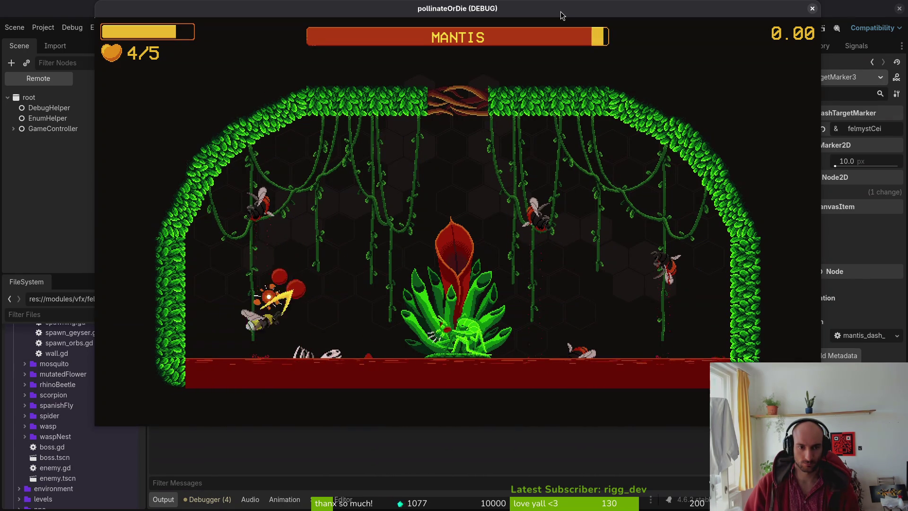
{"action": "key", "text": "Up"}
{"action": "key", "text": "Right"}
{"action": "key", "text": "Down"}
{"action": "key", "text": "Right"}
{"action": "key", "text": "Up"}
{"action": "key", "text": "Down"}
{"action": "key", "text": "Left"}
{"action": "key", "text": "Up"}
{"action": "key", "text": "Left"}
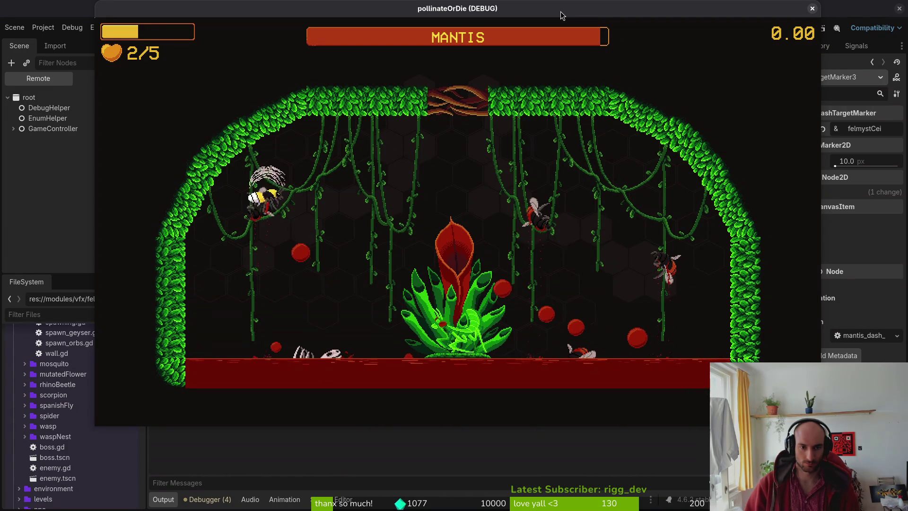
{"action": "key", "text": "Down"}
{"action": "key", "text": "Right"}
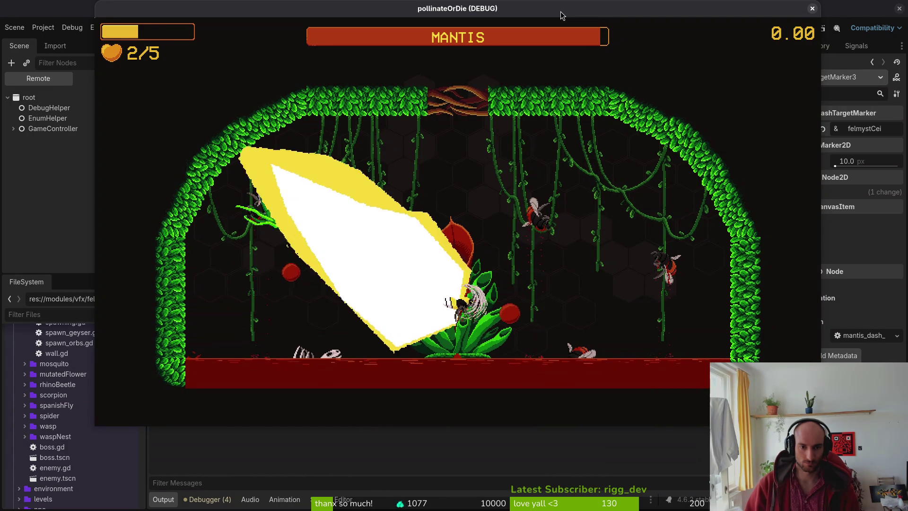
{"action": "key", "text": "Up"}
{"action": "key", "text": "Right"}
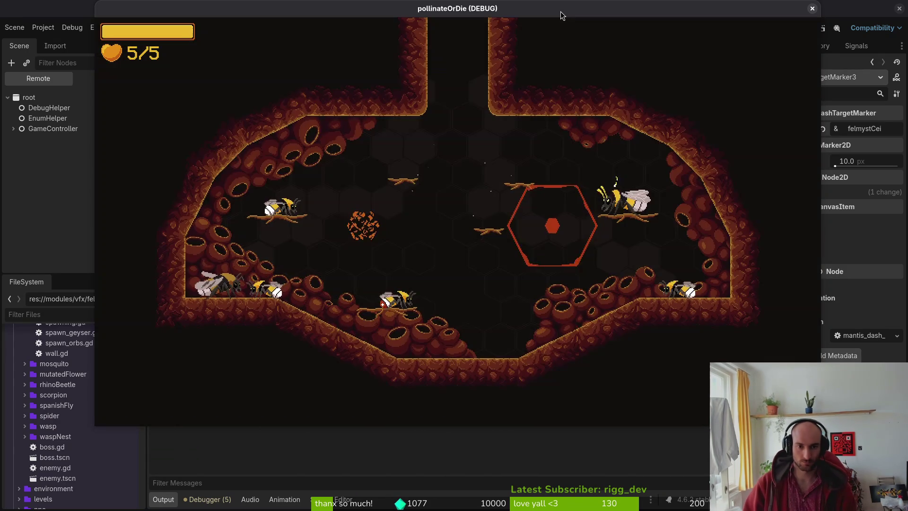
Restart the mantis level and fly across the arena until the felmysting.gd error halts it.
{"action": "key", "text": "Escape"}
{"action": "key", "text": "Down"}
{"action": "key", "text": "Return"}
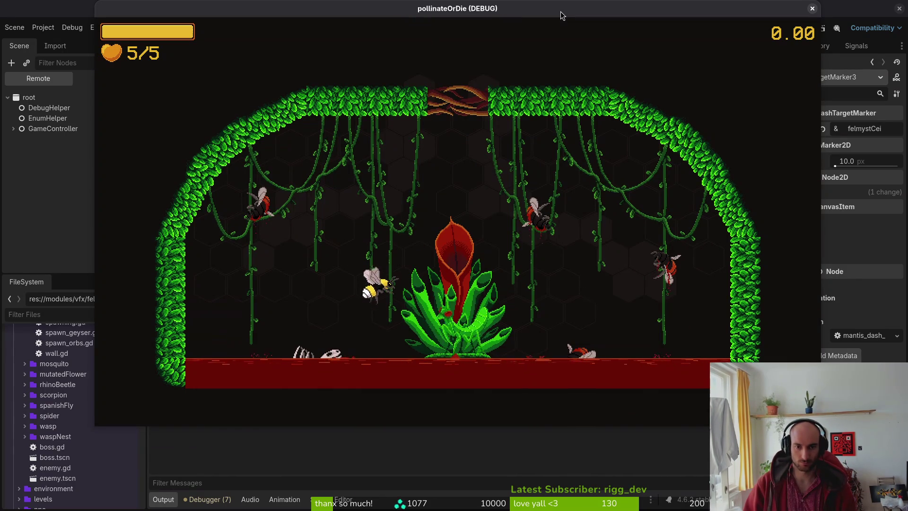
{"action": "key", "text": "Up"}
{"action": "key", "text": "Right"}
{"action": "key", "text": "Up"}
{"action": "key", "text": "Left"}
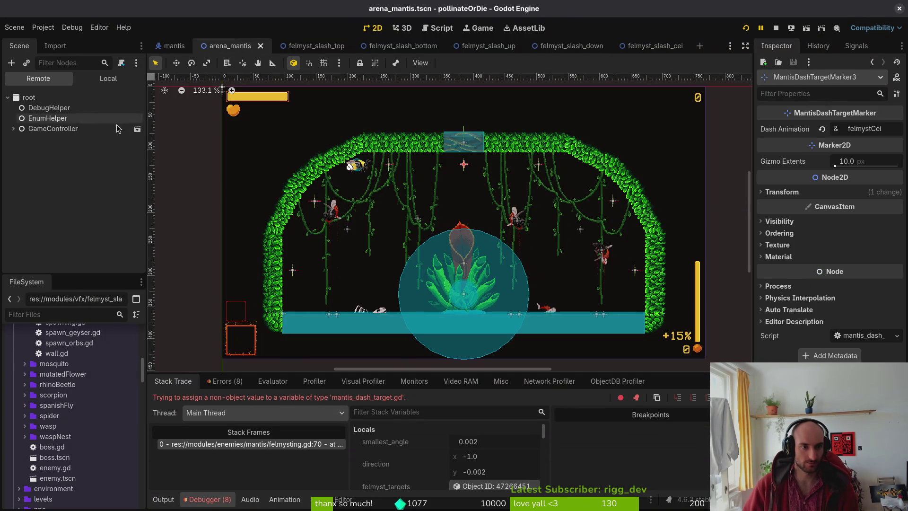
Open the mantis scene and select the felmysting state under finiteStateMachine.
{"action": "left_click", "coordinate": [64, 129]}
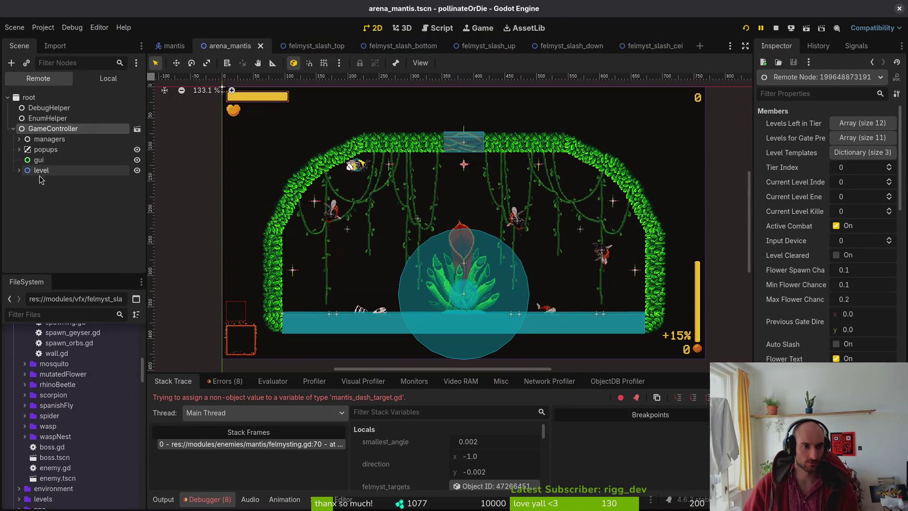
{"action": "left_click", "coordinate": [108, 79]}
{"action": "left_click", "coordinate": [175, 45]}
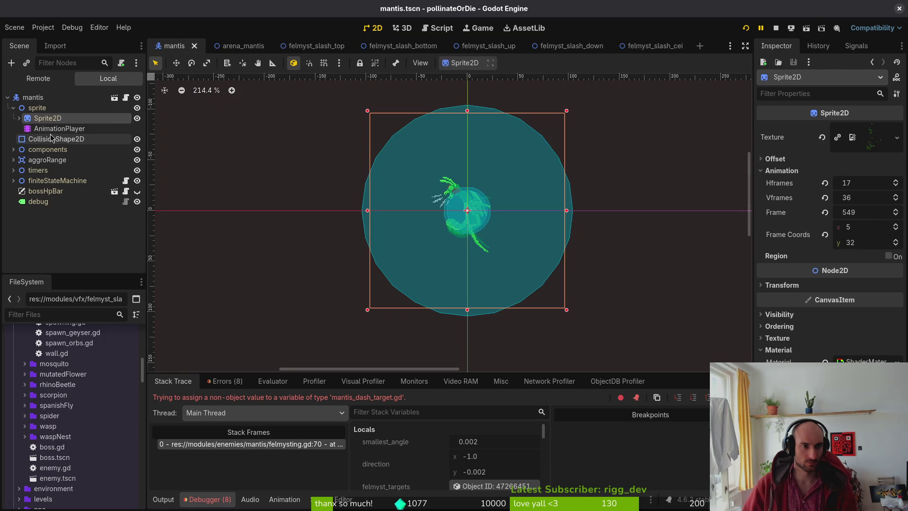
{"action": "left_click", "coordinate": [14, 180]}
{"action": "scroll", "coordinate": [71, 199], "scroll_direction": "down", "scroll_amount": 2}
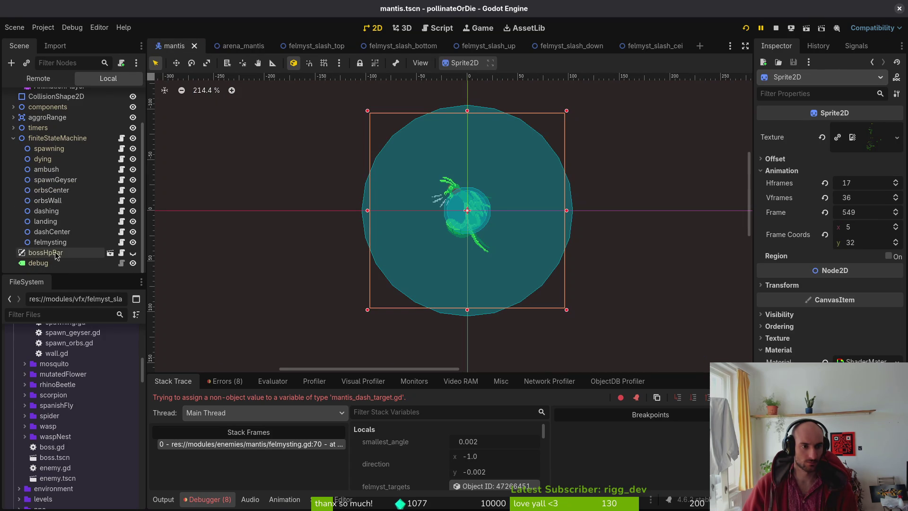
{"action": "left_click", "coordinate": [50, 242]}
Quick Load felmyst_slash_cei.tscn into the felmysting node's Felmyst Cei Scene property.
{"action": "left_click", "coordinate": [885, 285]}
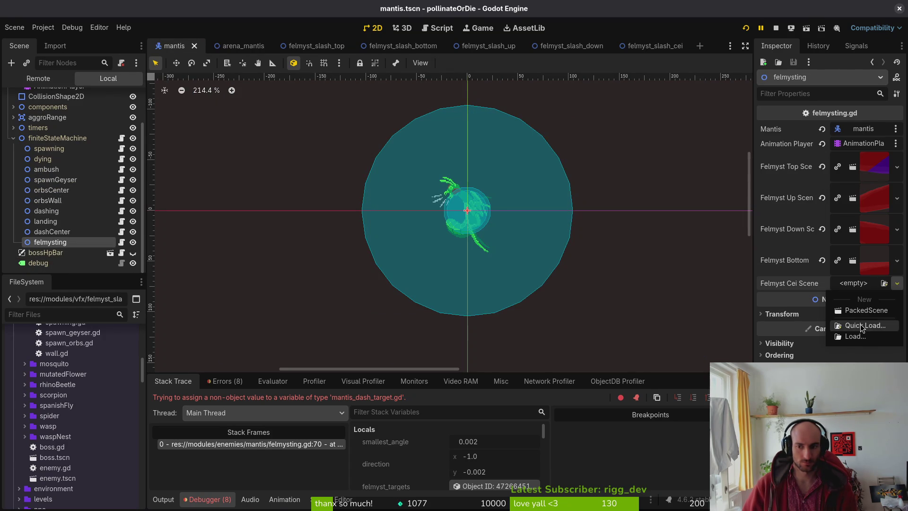
{"action": "left_click", "coordinate": [860, 325]}
{"action": "type", "text": "cei"}
{"action": "key", "text": "Down"}
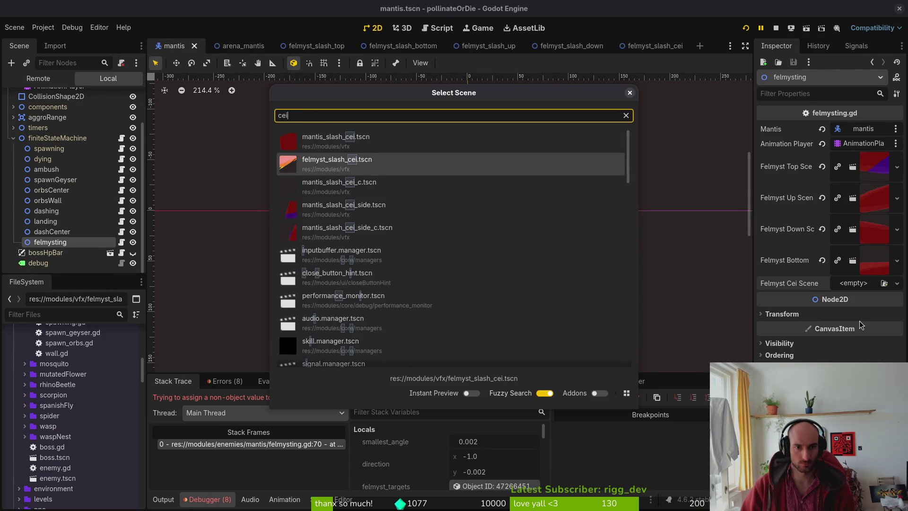
{"action": "key", "text": "Return"}
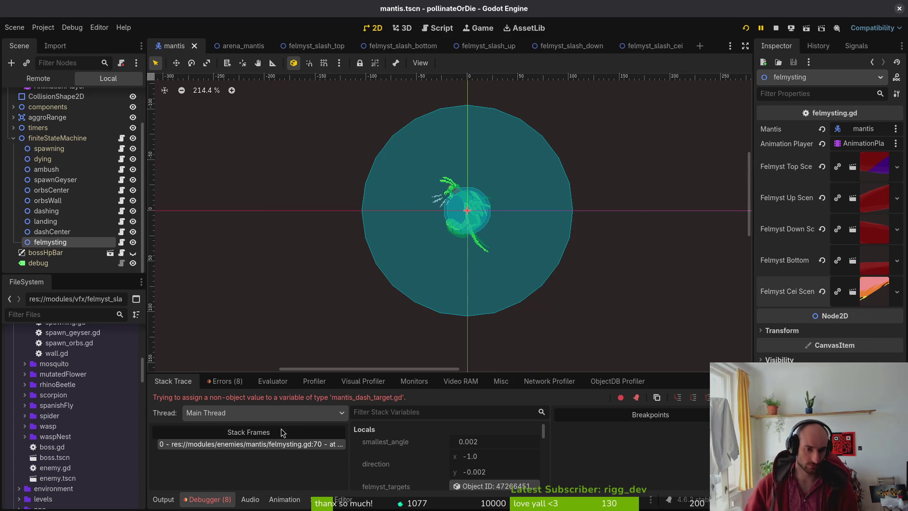
Review the expanded debugger error list, then return to the stack trace.
{"action": "left_click", "coordinate": [226, 381]}
{"action": "left_click", "coordinate": [167, 400]}
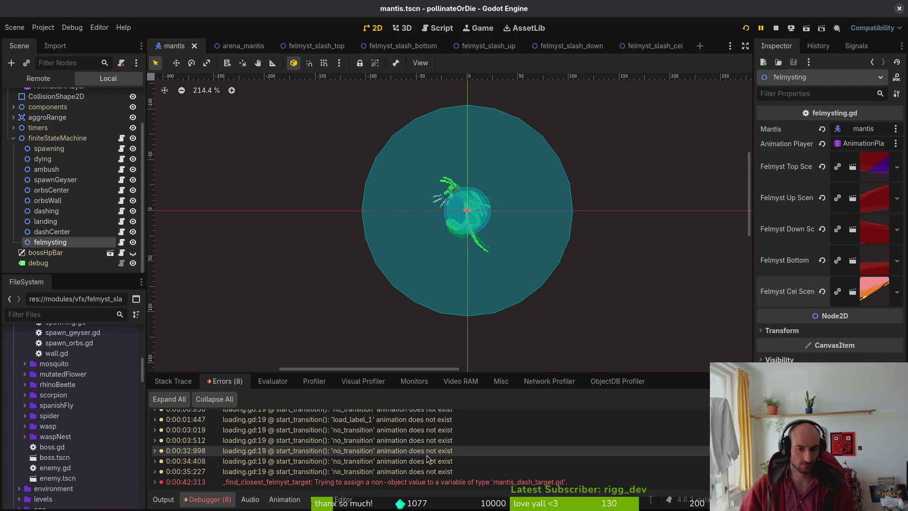
{"action": "left_click", "coordinate": [173, 381]}
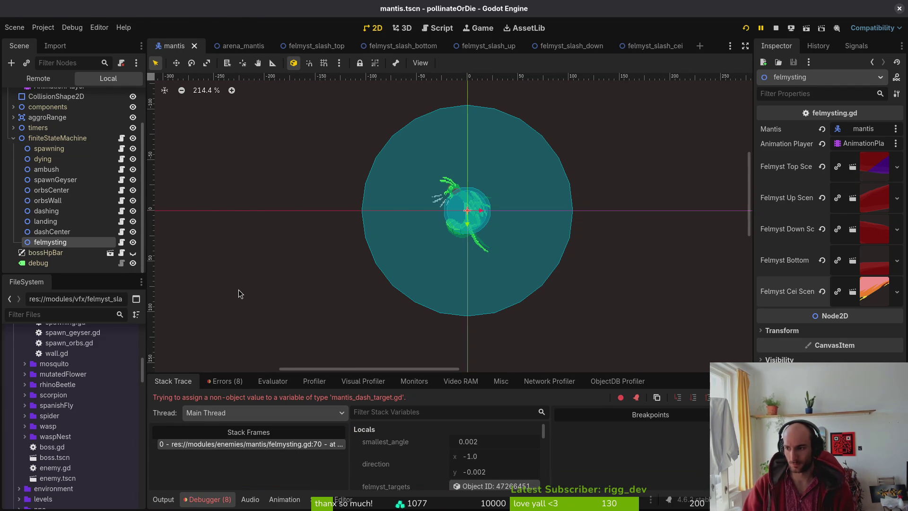
Save and quit Neovim, then force-quit a reopened instance without saving.
{"action": "key", "text": "alt+Tab"}
{"action": "type", "text": ":"}
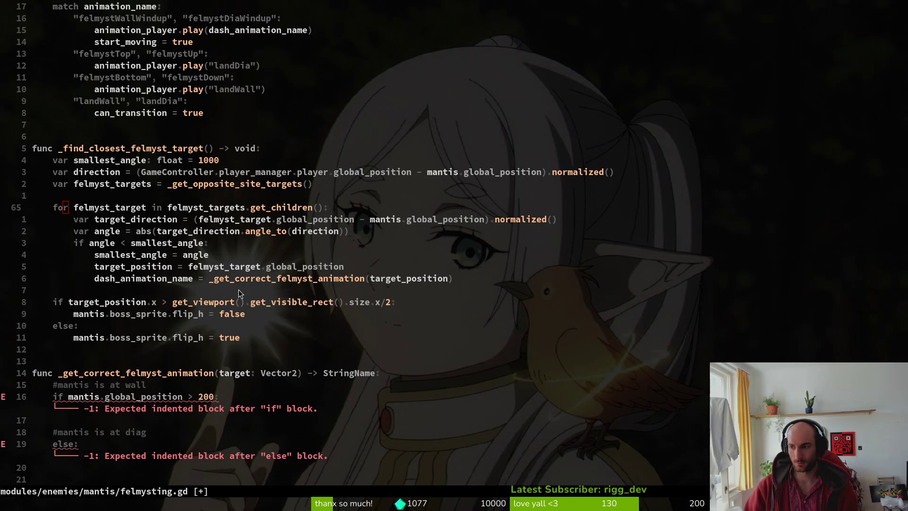
{"action": "type", "text": ":w"}
{"action": "key", "text": "Return"}
{"action": "type", "text": ":q"}
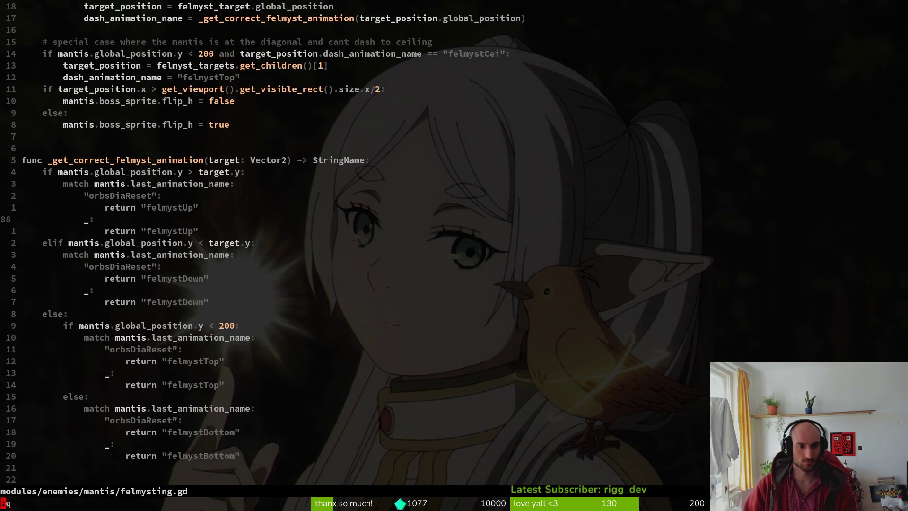
{"action": "key", "text": "Return"}
{"action": "type", "text": "vim"}
{"action": "key", "text": "Return"}
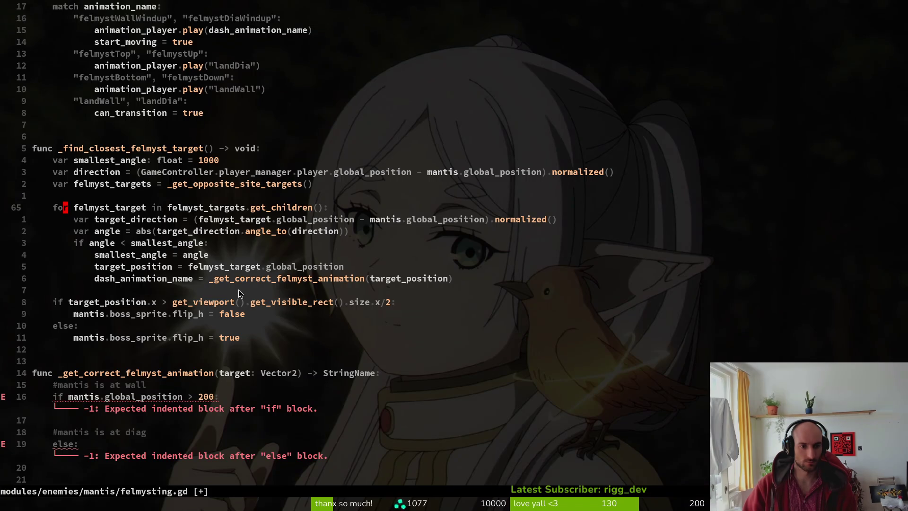
{"action": "type", "text": ":w"}
{"action": "key", "text": "Return"}
{"action": "type", "text": "u"}
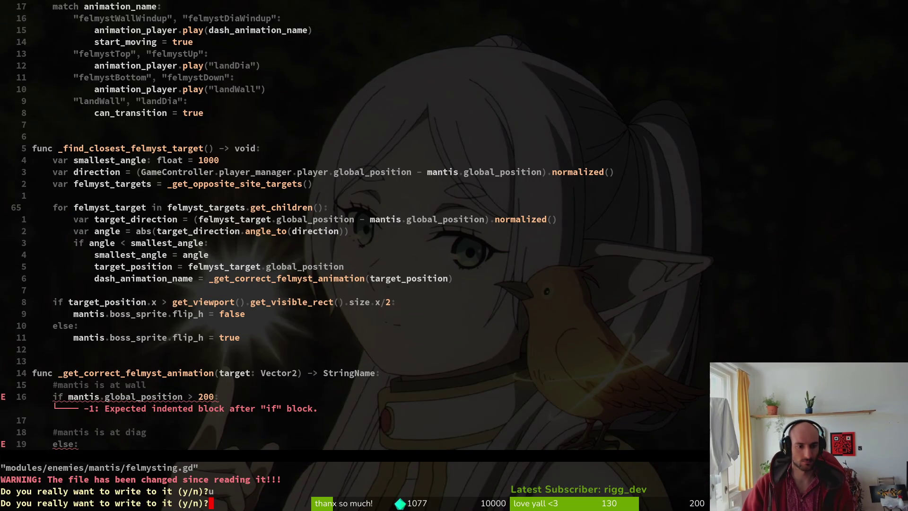
{"action": "type", "text": ":qn"}
{"action": "key", "text": "ctrl+c"}
{"action": "type", "text": ":q!"}
{"action": "key", "text": "Return"}
{"action": "type", "text": "vim"}
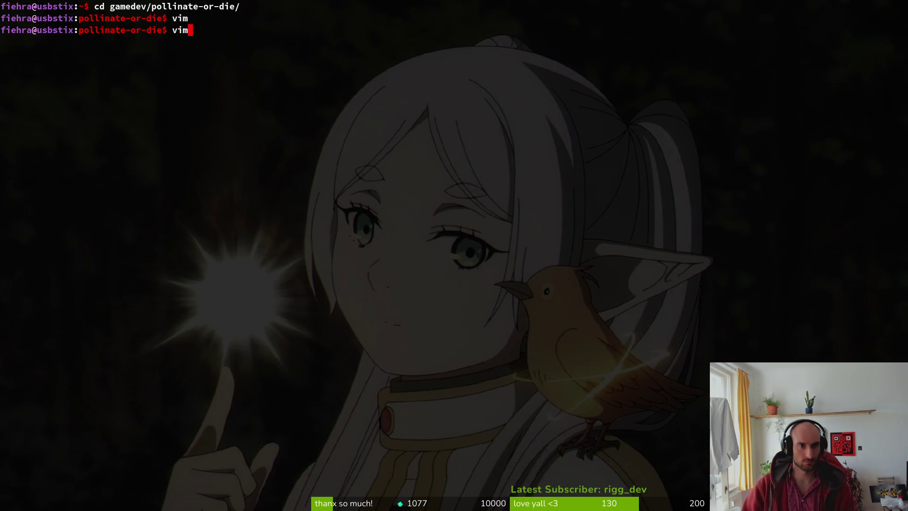
Reopen felmysting.gd through the file finder.
{"action": "key", "text": "Return"}
{"action": "type", "text": "felmyst"}
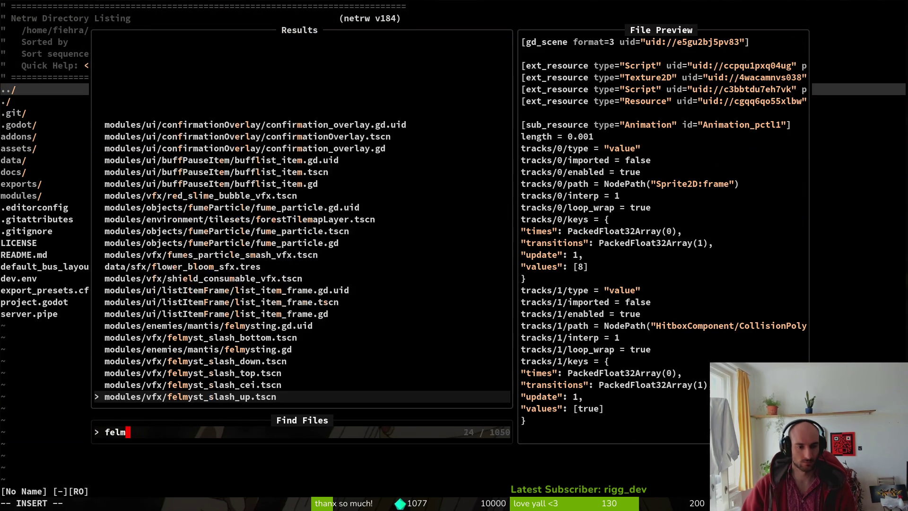
{"action": "key", "text": "Up"}
{"action": "key", "text": "Up"}
{"action": "key", "text": "Up"}
{"action": "key", "text": "Return"}
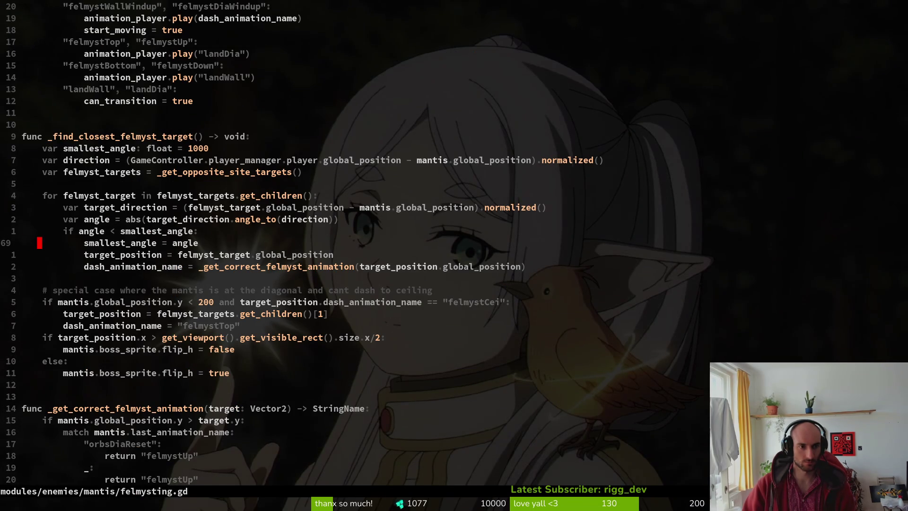
Assign felmyst_target itself to target_position on line 70, save, and rerun the game.
{"action": "key", "text": "j"}
{"action": "key", "text": "shift+v"}
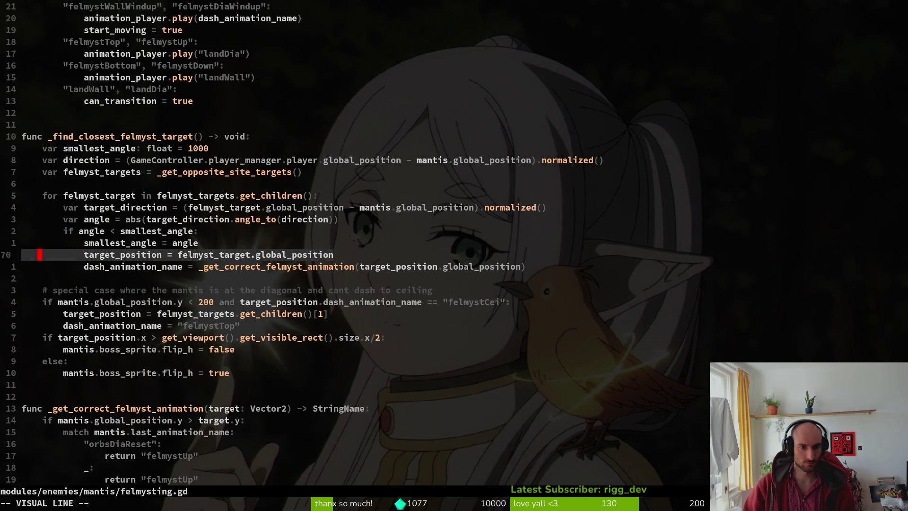
{"action": "key", "text": "y"}
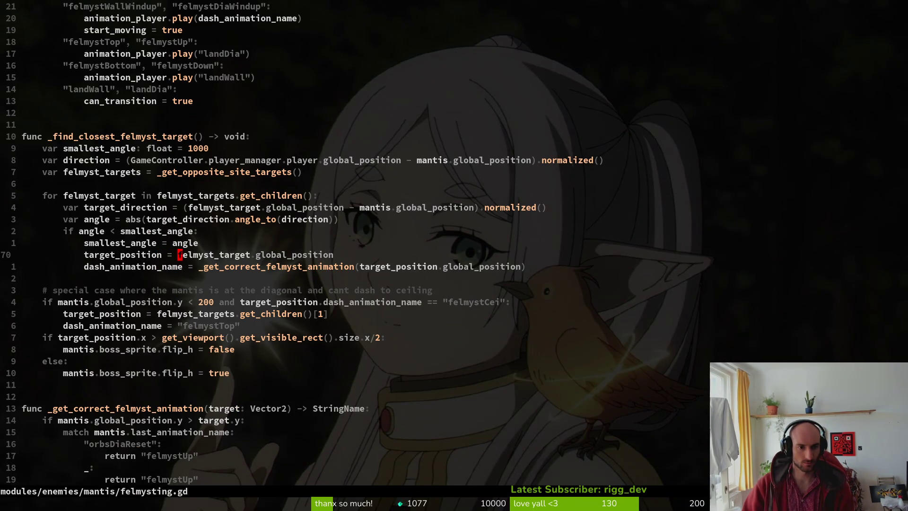
{"action": "key", "text": "C"}
{"action": "key", "text": "Escape"}
{"action": "type", "text": ":w"}
{"action": "key", "text": "Return"}
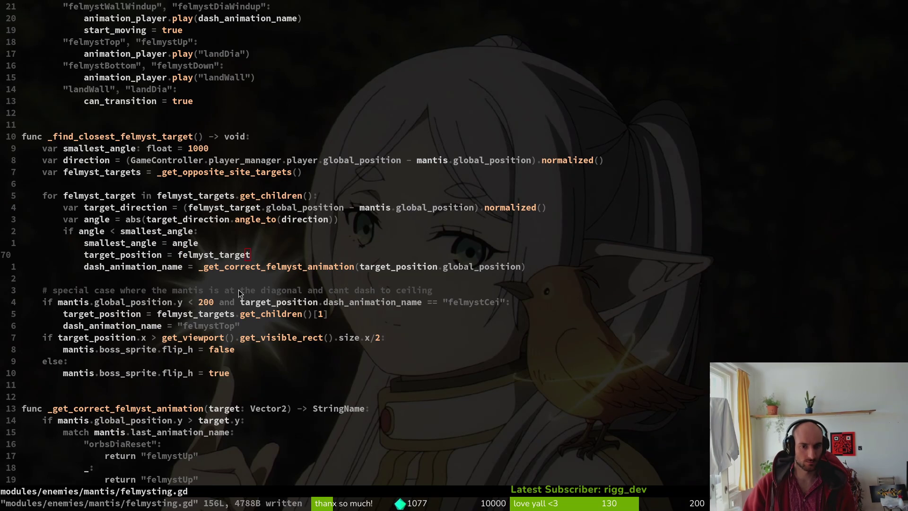
{"action": "key", "text": "alt+Tab"}
{"action": "key", "text": "F5"}
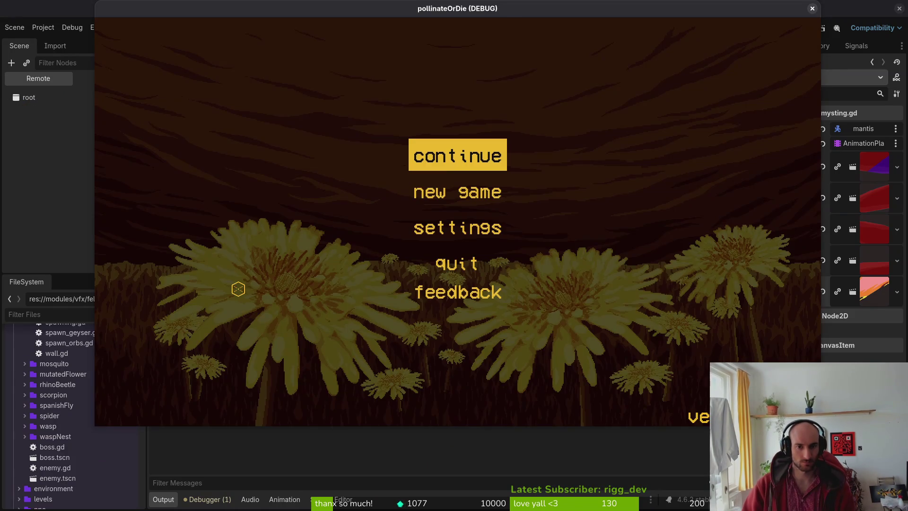
Load the mantis boss level from the debug level select, play it, then pause.
{"action": "key", "text": "Escape"}
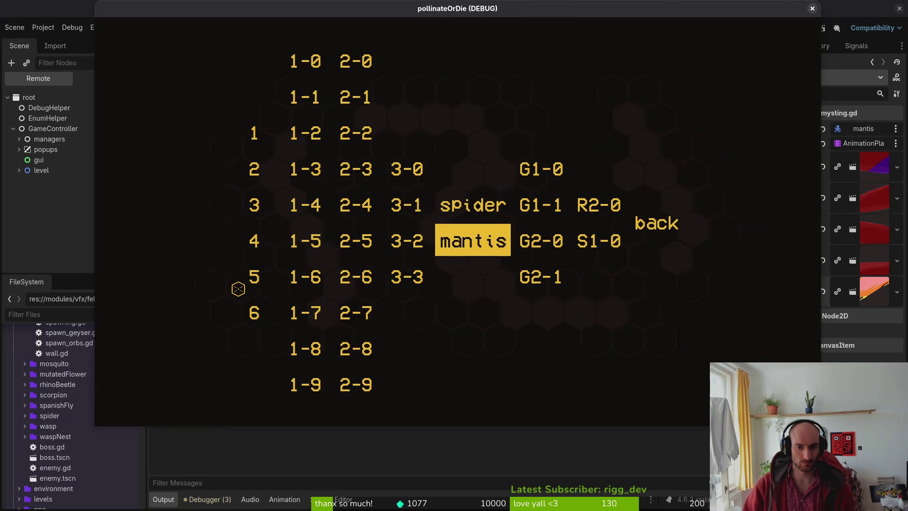
{"action": "key", "text": "Return"}
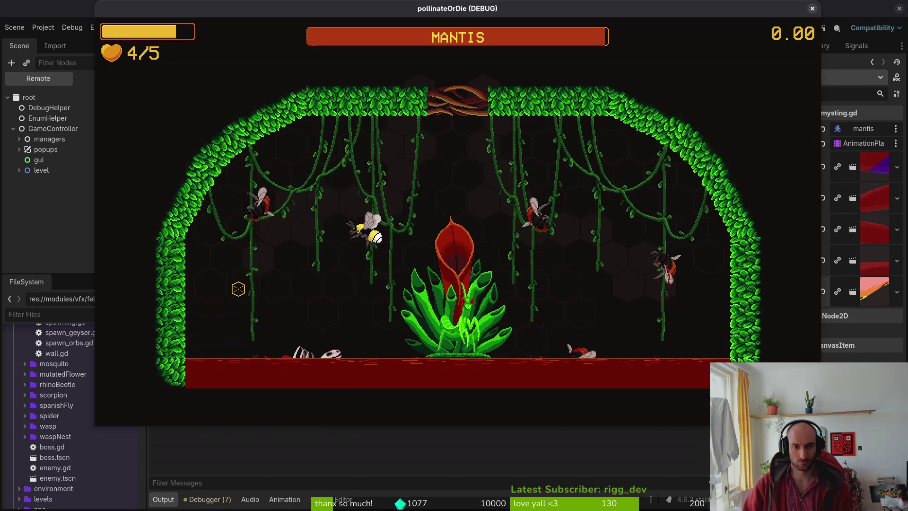
{"action": "key", "text": "alt+Tab"}
{"action": "key", "text": "alt+Tab"}
{"action": "key", "text": "Escape"}
{"action": "key", "text": "alt+Tab"}
{"action": "key", "text": "space"}
Open modules/enemies/mantis/dashing.gd through the project file finder.
{"action": "key", "text": "f"}
{"action": "key", "text": "f"}
{"action": "type", "text": "dashing"}
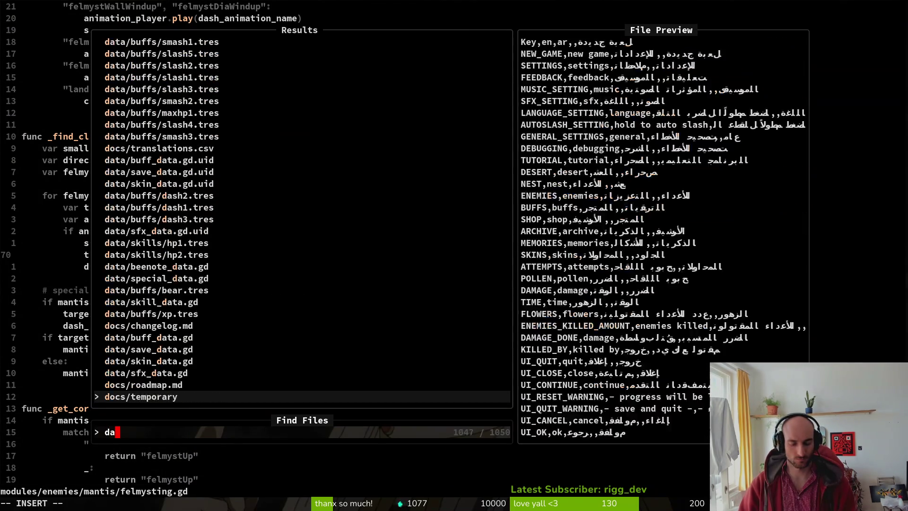
{"action": "key", "text": "Up"}
{"action": "key", "text": "Up"}
{"action": "key", "text": "Up"}
{"action": "key", "text": "Return"}
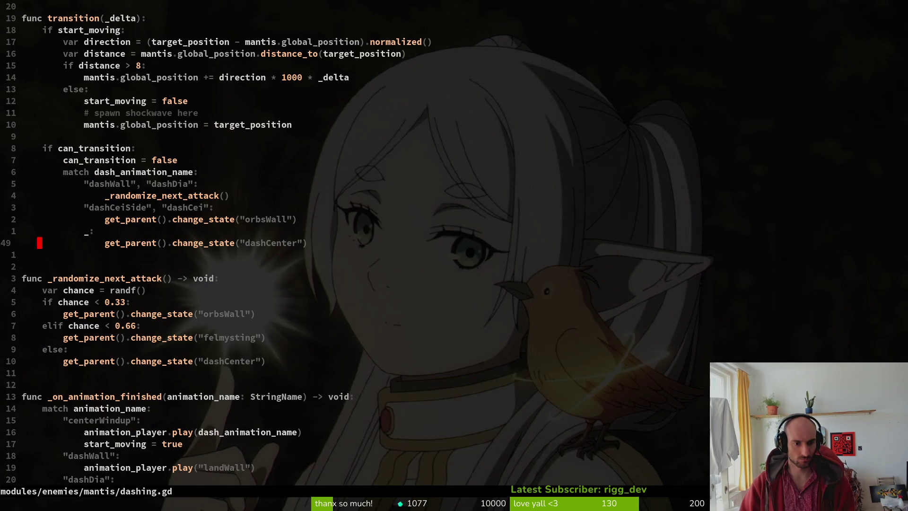
Review the randf chance lines in _randomize_next_attack and save dashing.gd.
{"action": "key", "text": "j"}
{"action": "key", "text": "j"}
{"action": "key", "text": "j"}
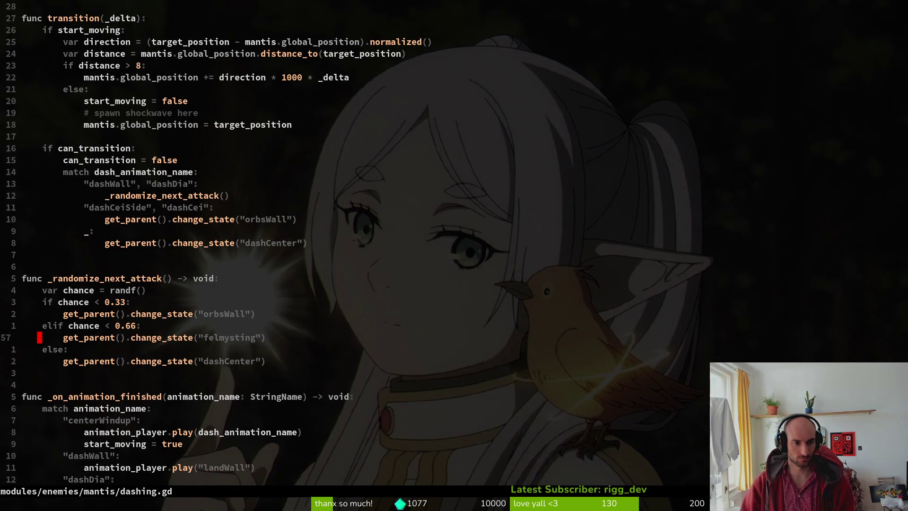
{"action": "key", "text": "k"}
{"action": "key", "text": "k"}
{"action": "key", "text": "k"}
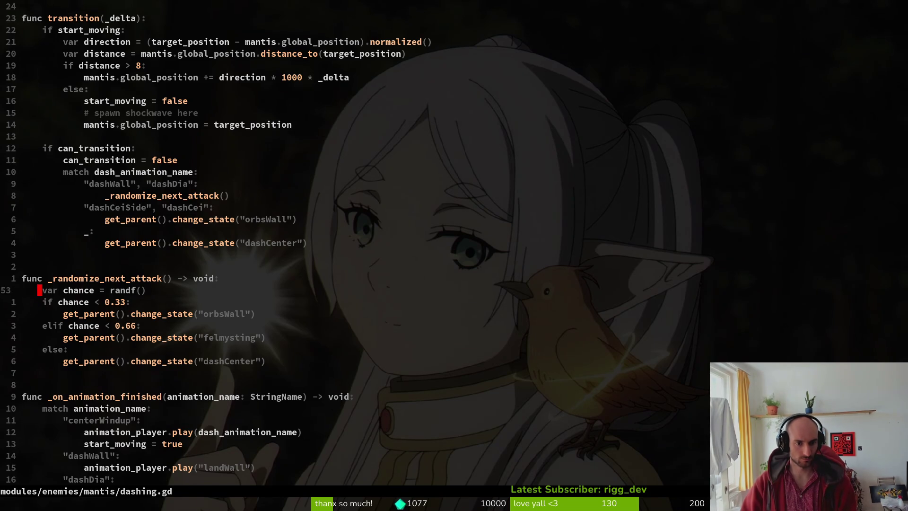
{"action": "type", "text": ":w"}
{"action": "key", "text": "Return"}
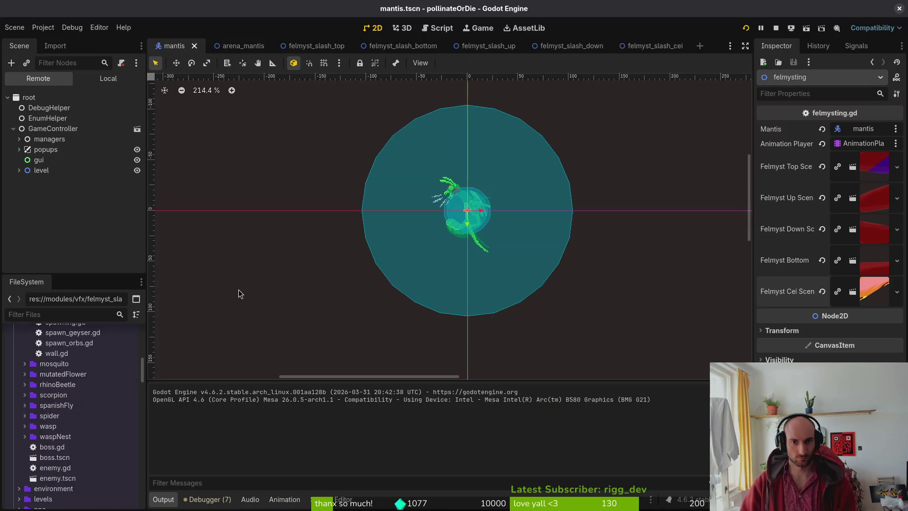
Load the mantis level from the debug select, fly the bee past the mantis, and pause.
{"action": "key", "text": "Return"}
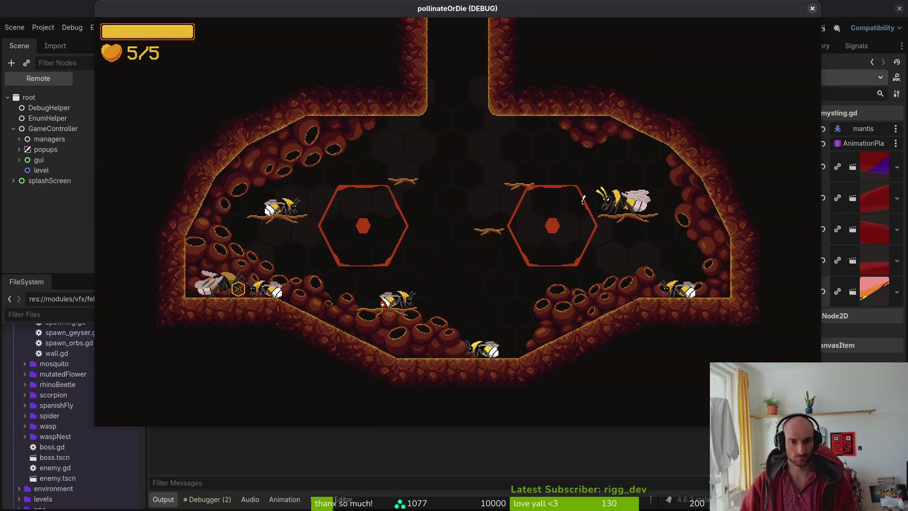
{"action": "key", "text": "F1"}
{"action": "key", "text": "Return"}
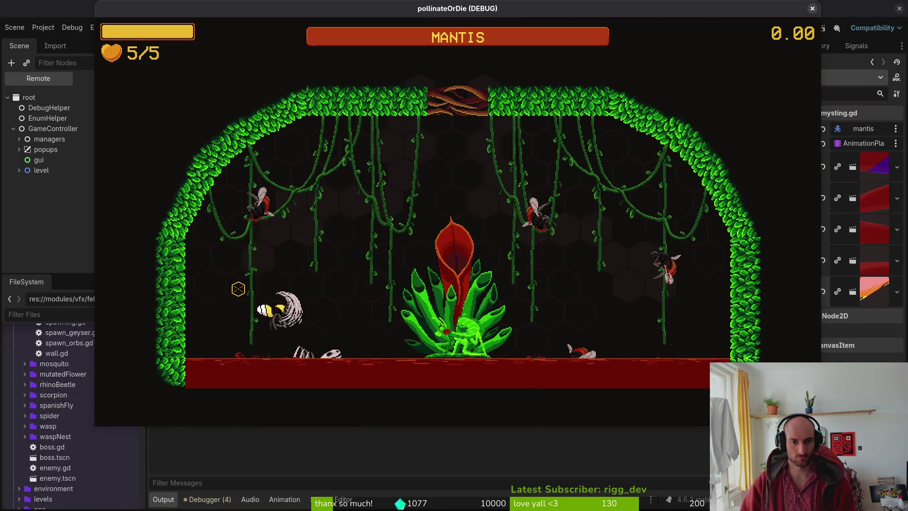
{"action": "key", "text": "d"}
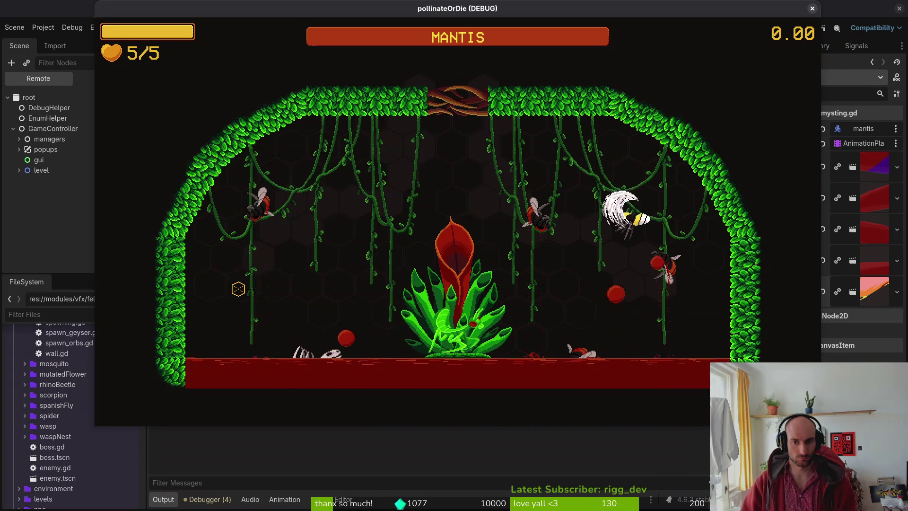
{"action": "key", "text": "d"}
{"action": "key", "text": "Escape"}
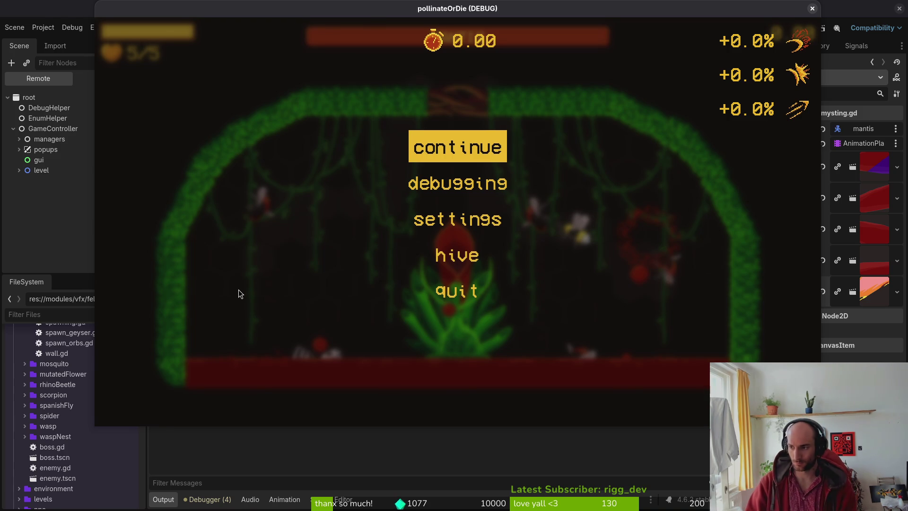
Return to Neovim and bring up the project file finder.
{"action": "key", "text": "alt+Tab"}
{"action": "key", "text": "space"}
{"action": "key", "text": "f"}
{"action": "key", "text": "f"}
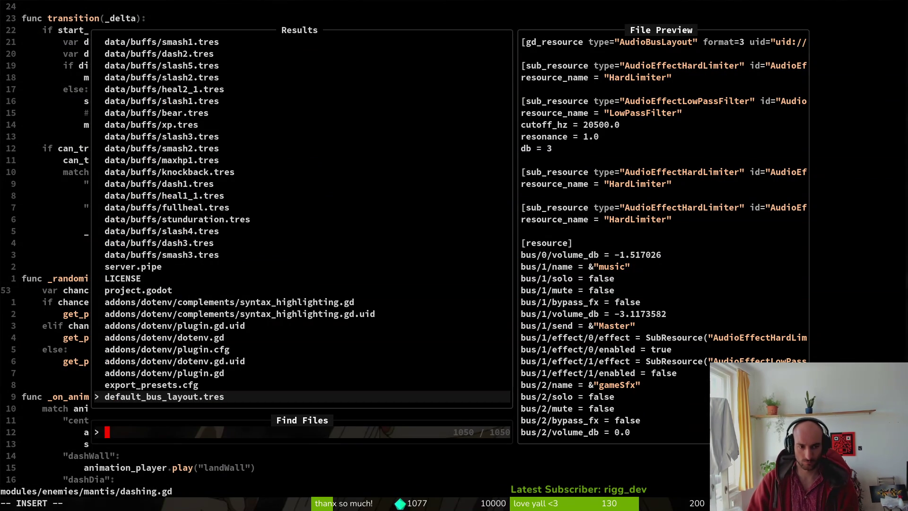
Yank the 'match dash_animation_name' block in dashing.gd.
{"action": "key", "text": "Escape"}
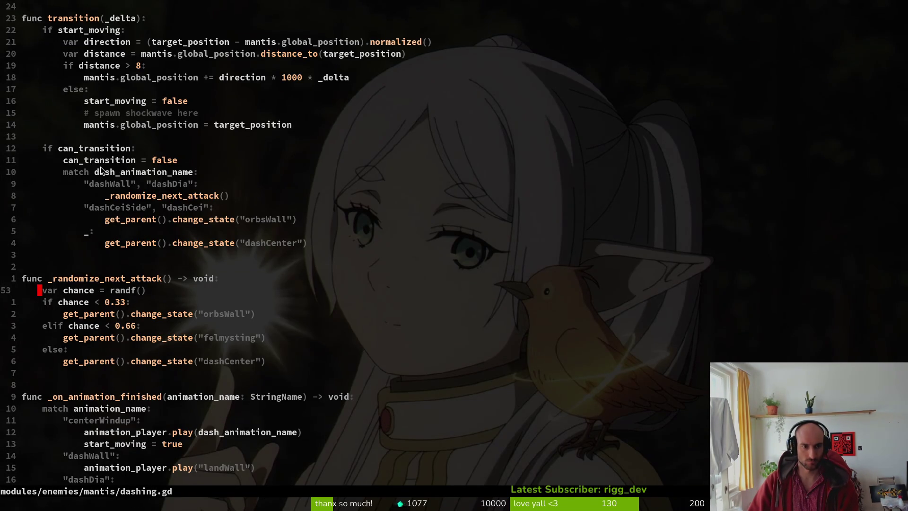
{"action": "left_click_drag", "start_coordinate": [64, 175], "coordinate": [387, 245]}
{"action": "key", "text": "y"}
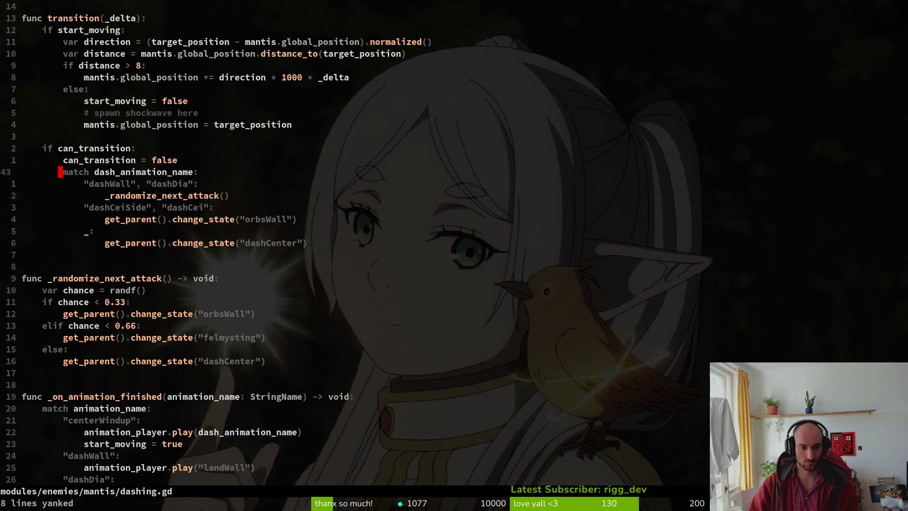
Open orbs_wall.gd through the file finder.
{"action": "key", "text": "space"}
{"action": "key", "text": "f"}
{"action": "key", "text": "f"}
{"action": "type", "text": "orbs"}
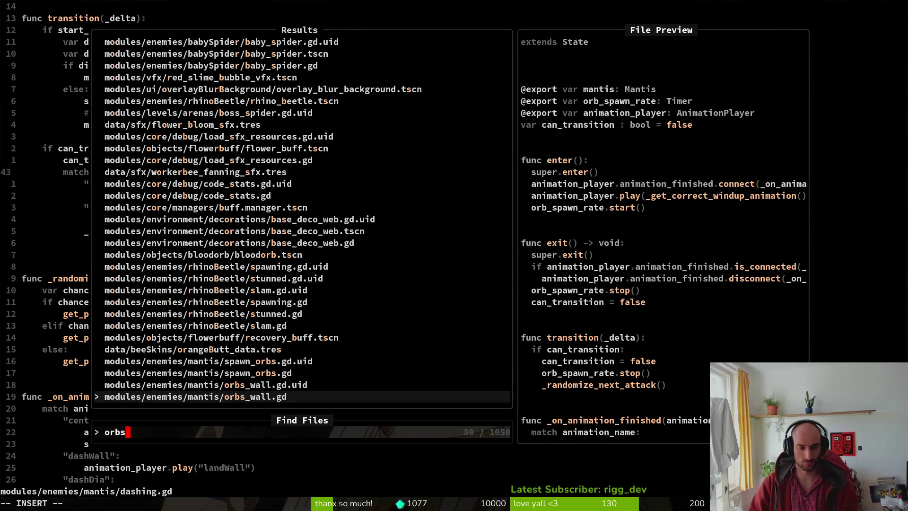
{"action": "key", "text": "Return"}
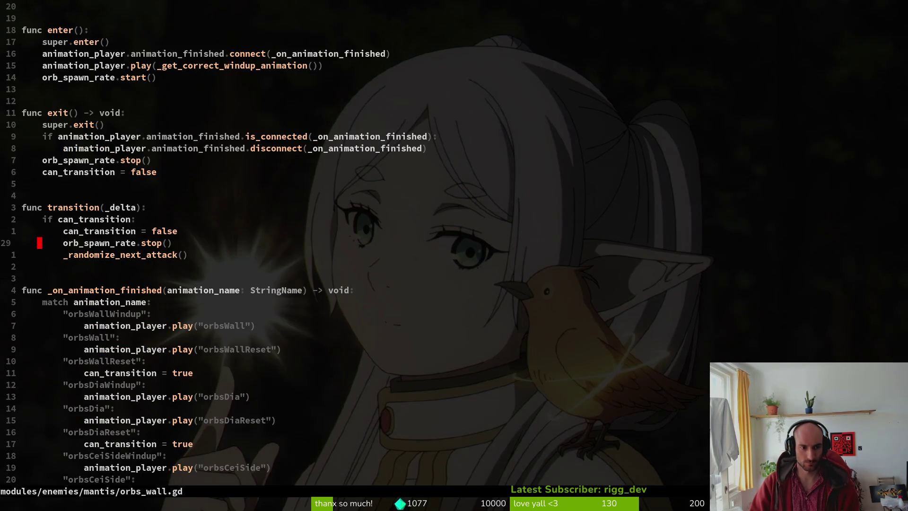
Paste the match block just below the spawnGeyser comment in _randomize_next_attack.
{"action": "key", "text": "ctrl+d"}
{"action": "key", "text": "ctrl+d"}
{"action": "key", "text": "ctrl+u"}
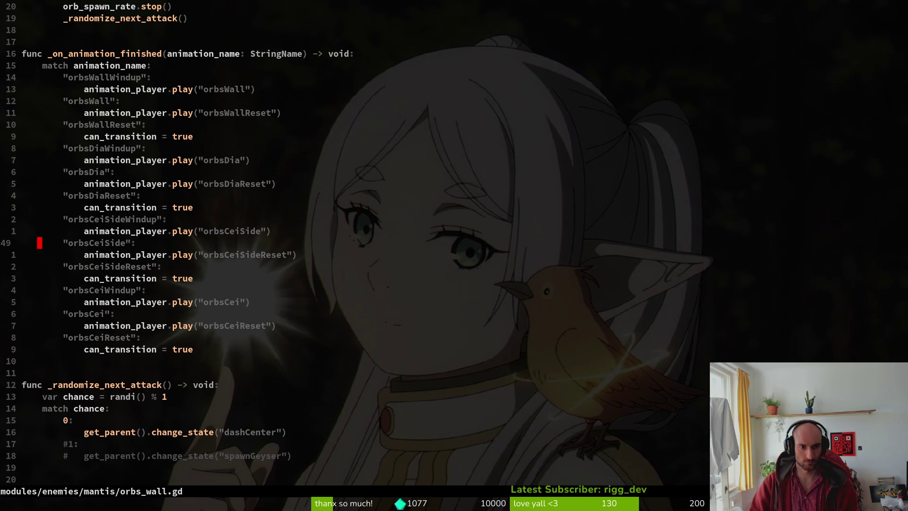
{"action": "key", "text": "j"}
{"action": "key", "text": "j"}
{"action": "key", "text": "j"}
{"action": "key", "text": "k"}
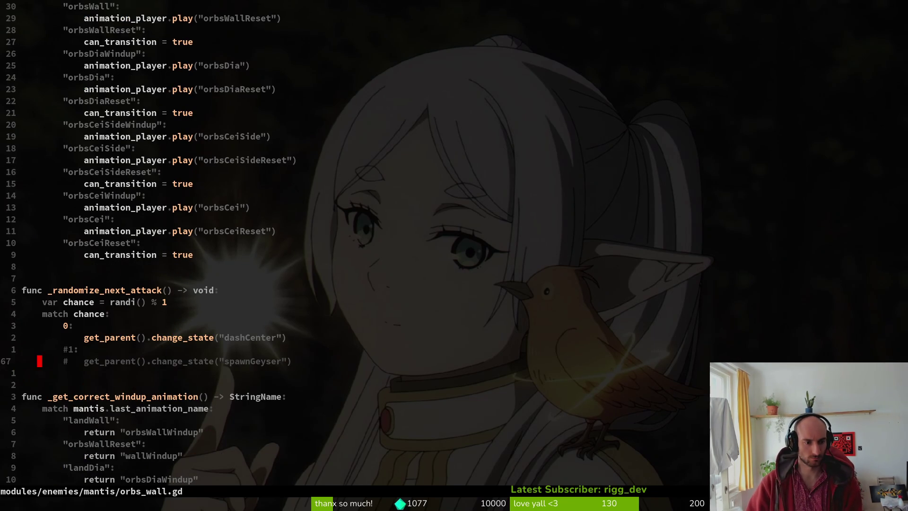
{"action": "key", "text": "p"}
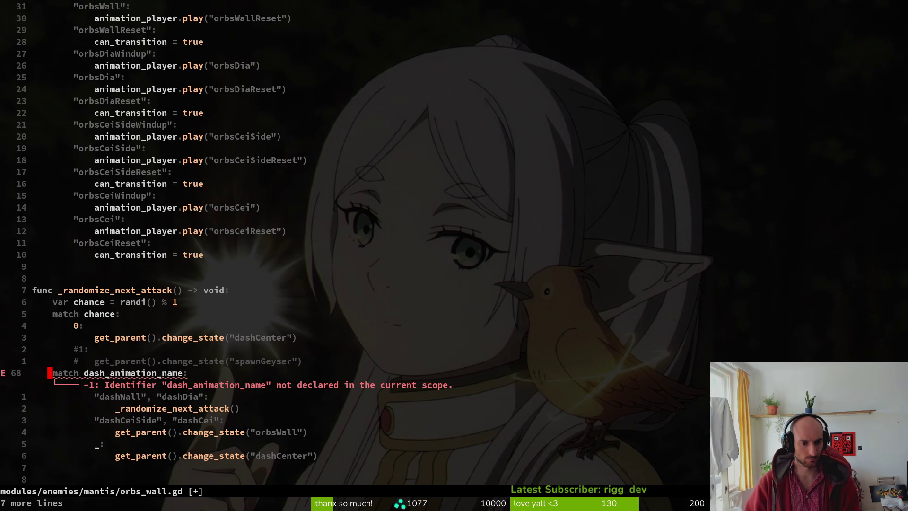
Re-paste the match block at the end of orbs_wall.gd and make it match mantis.last_animation_name.
{"action": "key", "text": "u"}
{"action": "key", "text": "ctrl+u"}
{"action": "key", "text": "ctrl+u"}
{"action": "key", "text": "ctrl+d"}
{"action": "key", "text": "ctrl+d"}
{"action": "key", "text": "ctrl+d"}
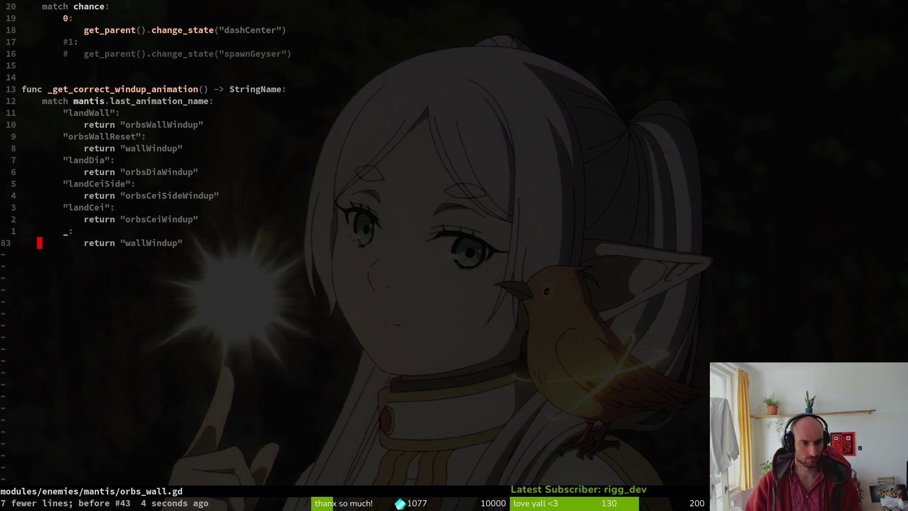
{"action": "key", "text": "ctrl+u"}
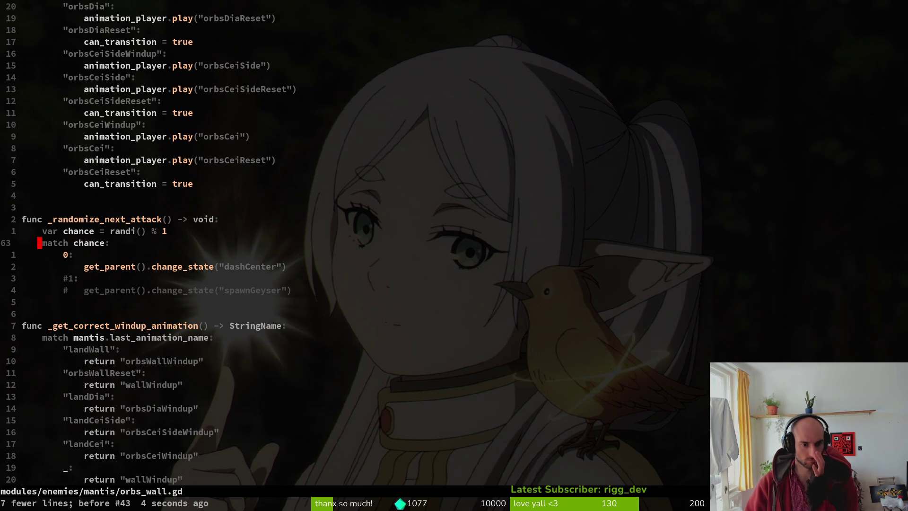
{"action": "key", "text": "shift+g"}
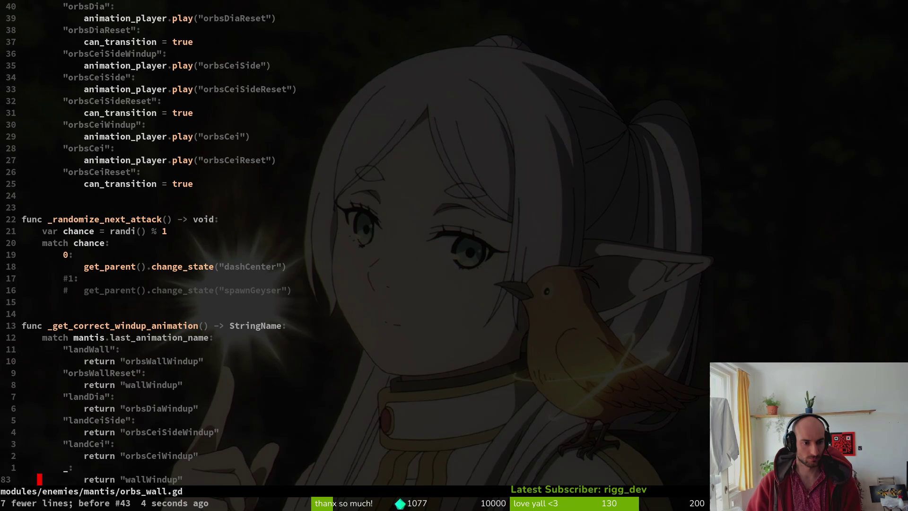
{"action": "type", "text": "16kp"}
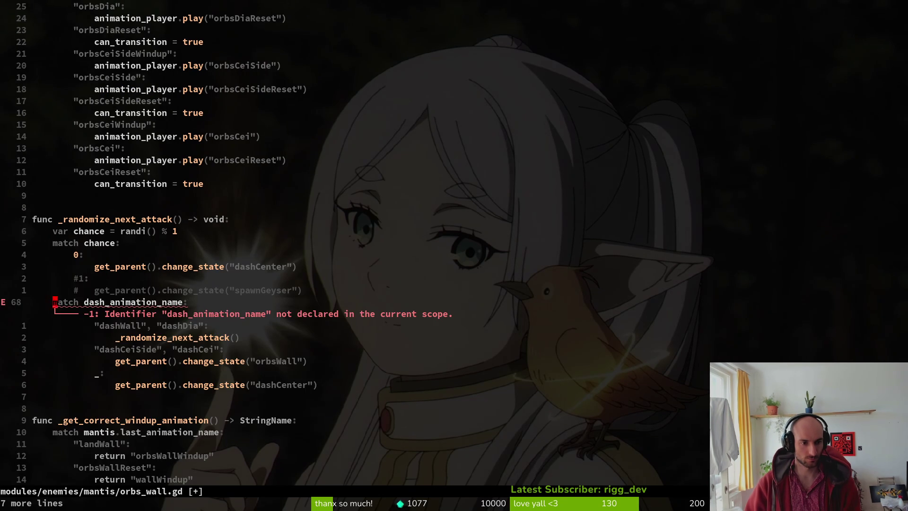
{"action": "type", "text": "cwmantis.anim"}
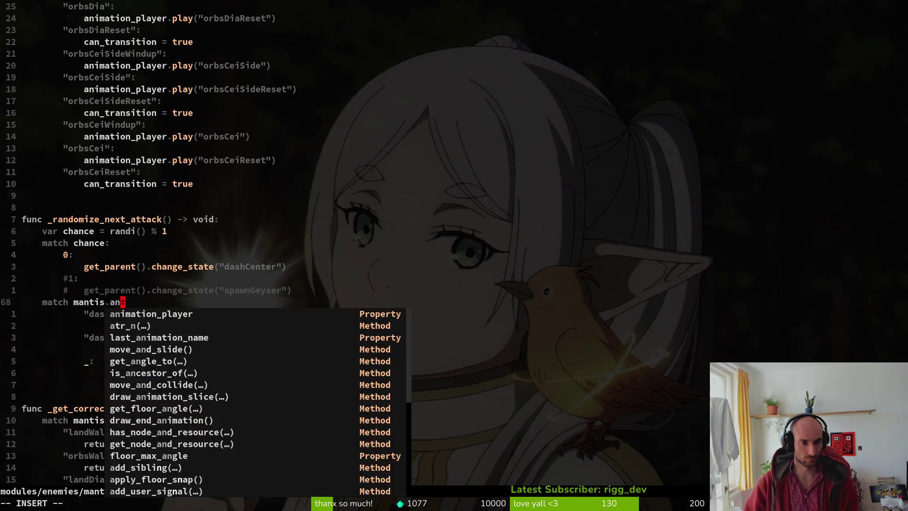
{"action": "key", "text": "Tab"}
{"action": "type", "text": ".last"}
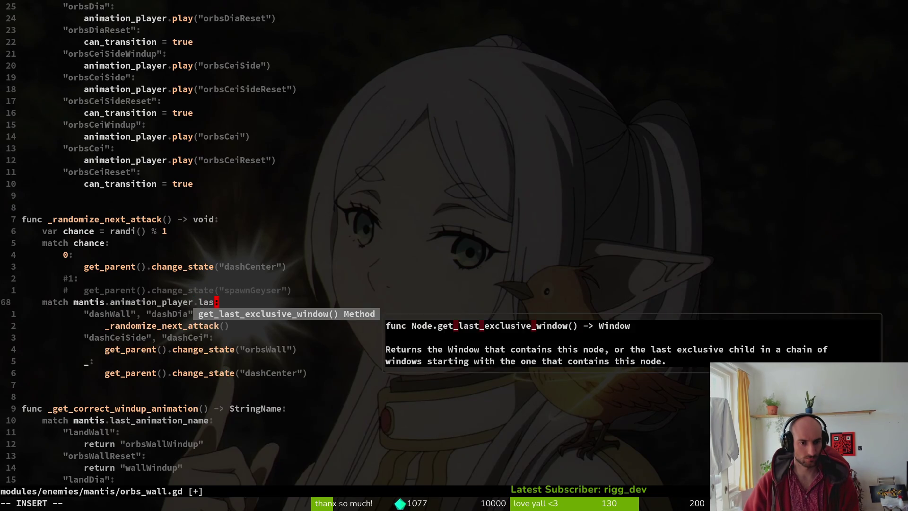
{"action": "type", "text": "_"}
{"action": "key", "text": "BackSpace"}
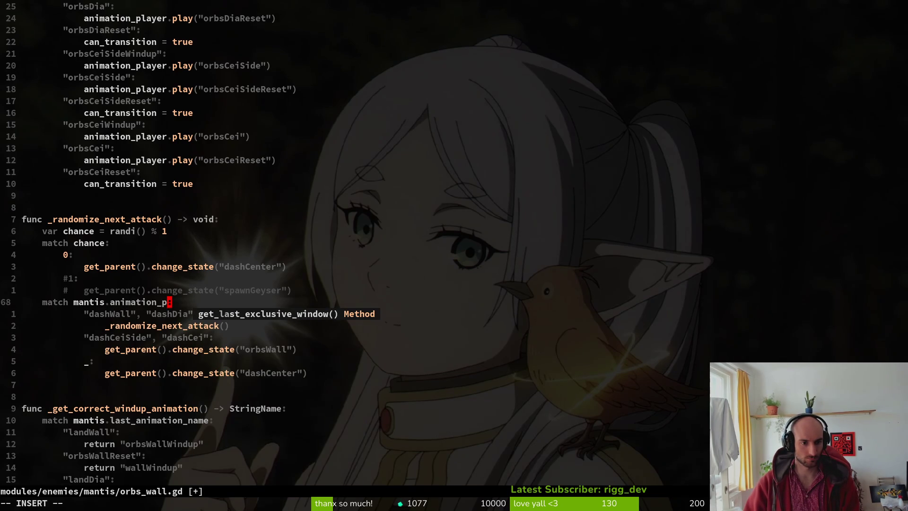
{"action": "key", "text": "ctrl+w"}
{"action": "type", "text": "a"}
{"action": "key", "text": "Tab"}
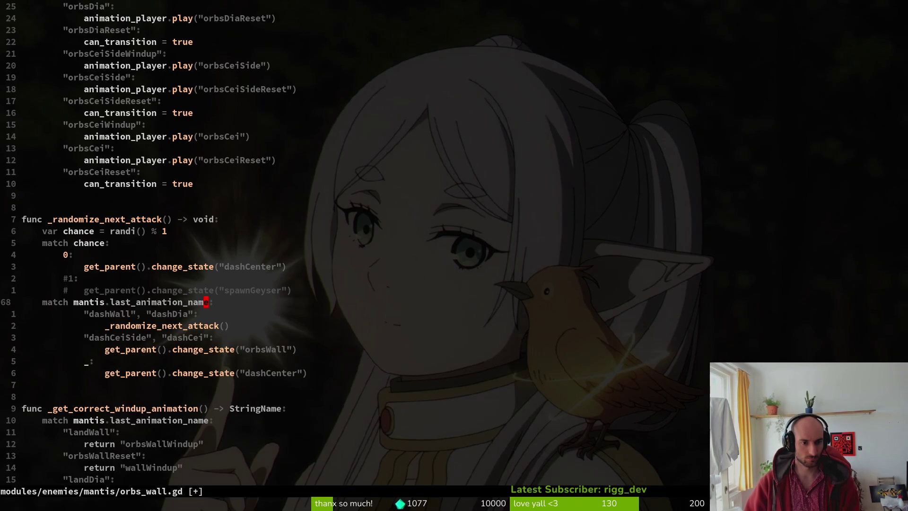
Replace the first case's names with "orbsDiaReset", "orbsWallReset".
{"action": "key", "text": "j"}
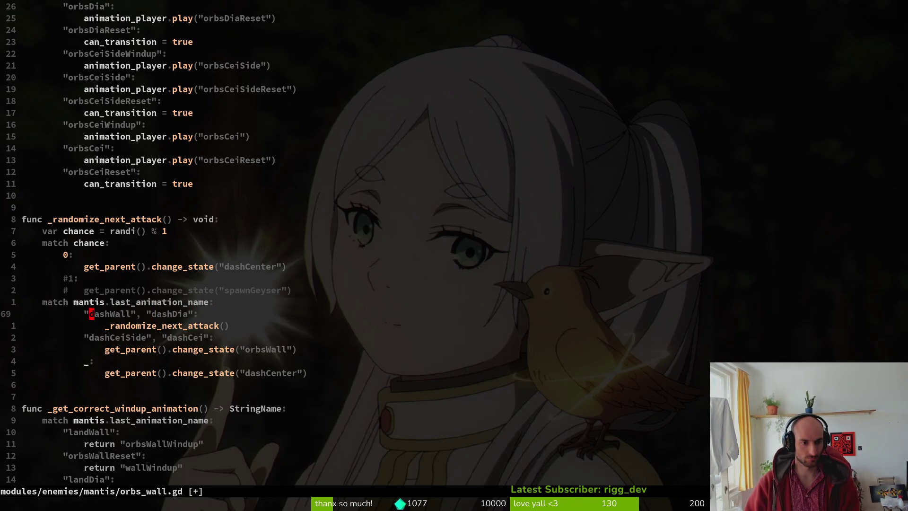
{"action": "type", "text": "ciworb"}
{"action": "type", "text": "reset"}
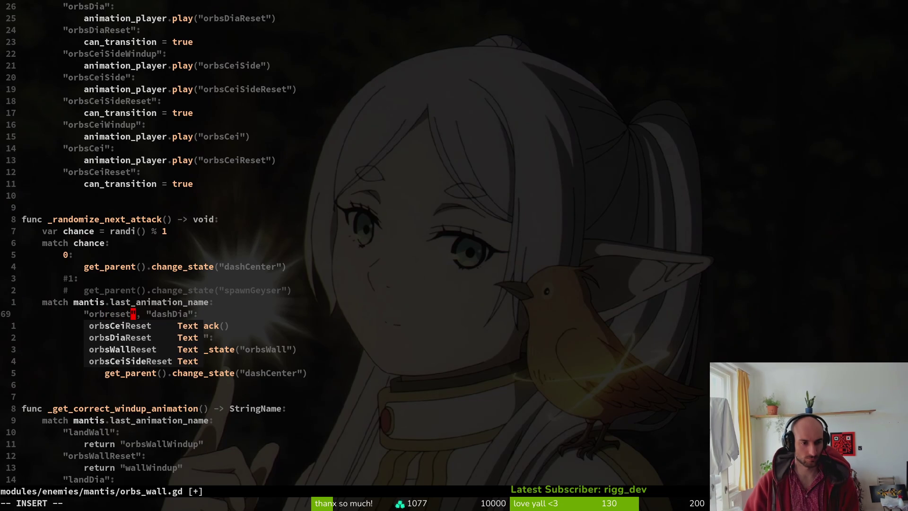
{"action": "key", "text": "ctrl+n"}
{"action": "key", "text": "ctrl+n"}
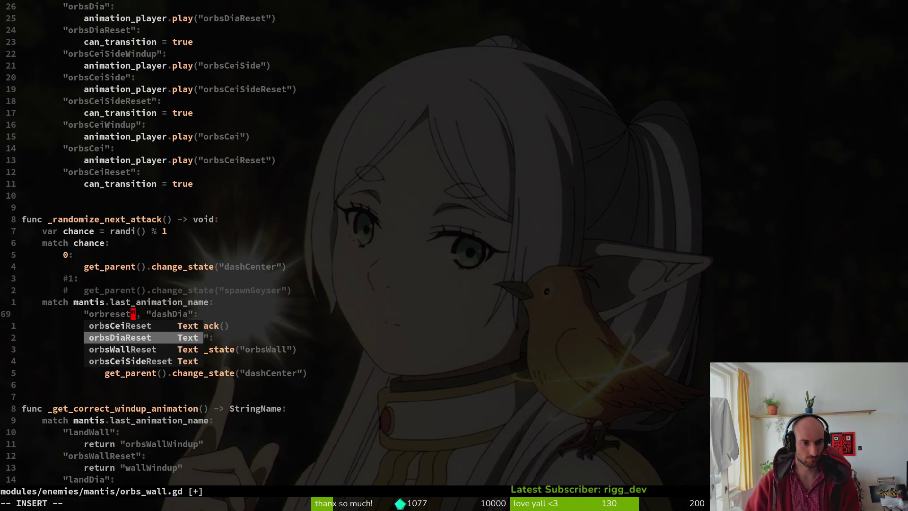
{"action": "key", "text": "ctrl+y"}
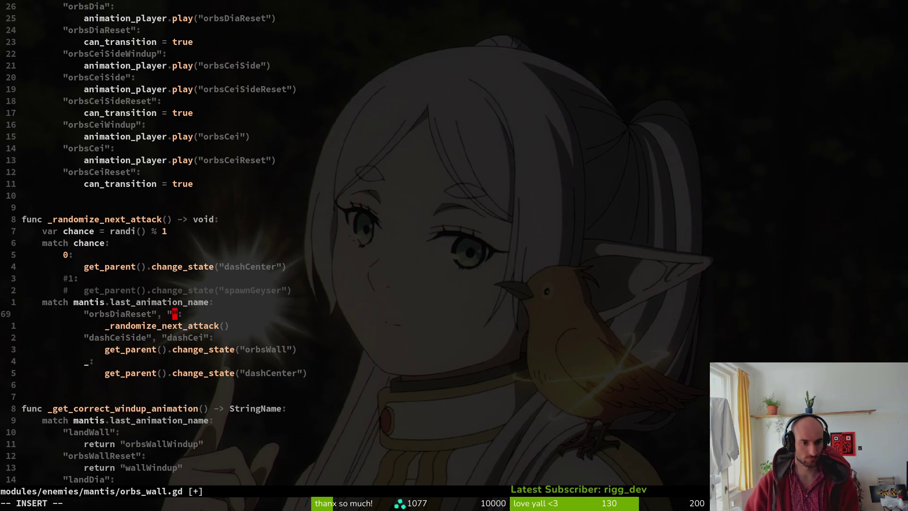
{"action": "type", "text": "reset"}
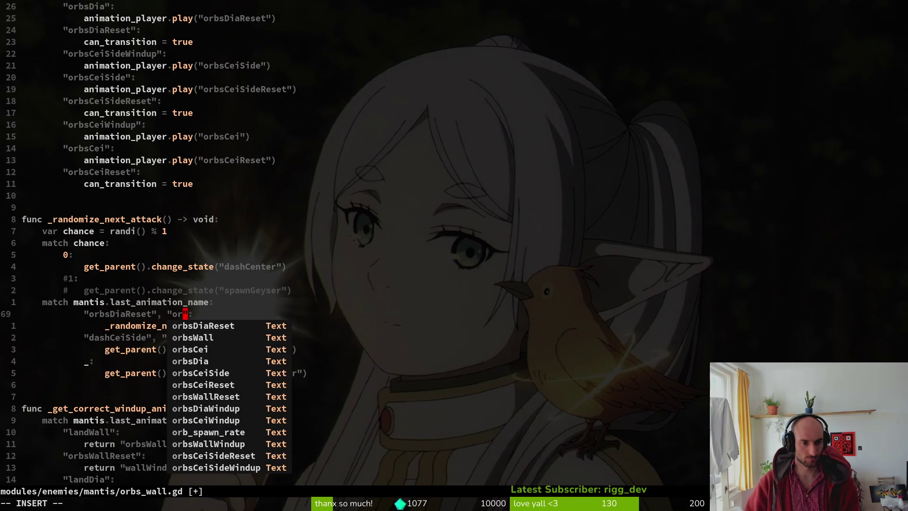
{"action": "key", "text": "ctrl+n"}
{"action": "key", "text": "ctrl+n"}
{"action": "key", "text": "Escape"}
{"action": "key", "text": "j"}
{"action": "key", "text": "j"}
{"action": "key", "text": "j"}
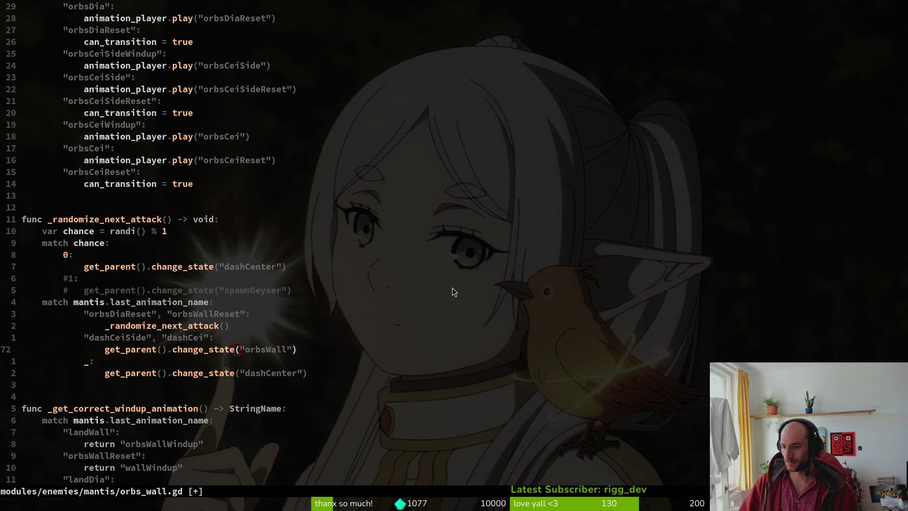
Delete the "dashCeiSide", "dashCei" case line from the match.
{"action": "left_click", "coordinate": [262, 350]}
{"action": "key", "text": "k"}
{"action": "key", "text": "dollar"}
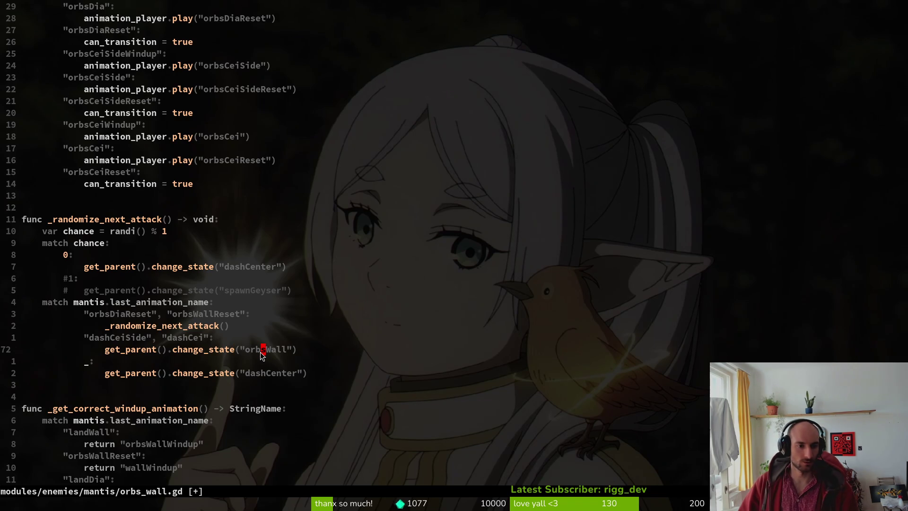
{"action": "key", "text": "b"}
{"action": "key", "text": "b"}
{"action": "key", "text": "b"}
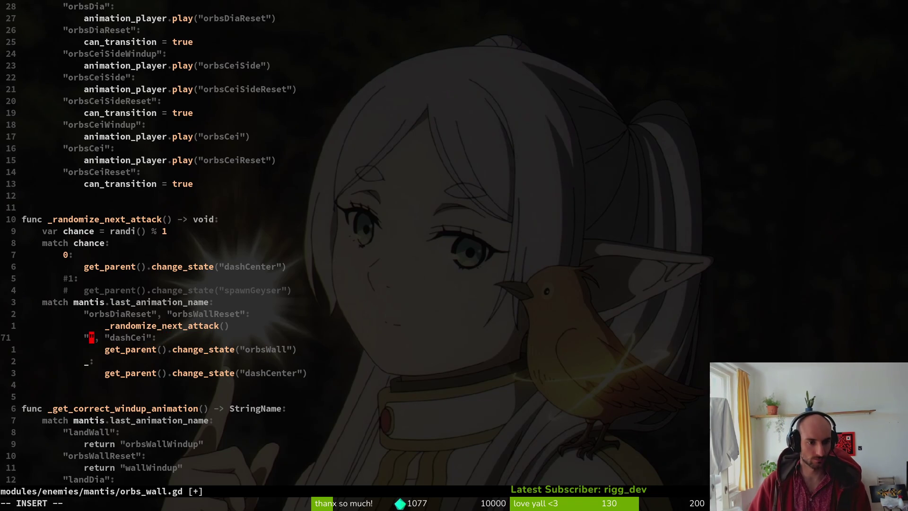
{"action": "key", "text": "d"}
{"action": "key", "text": "d"}
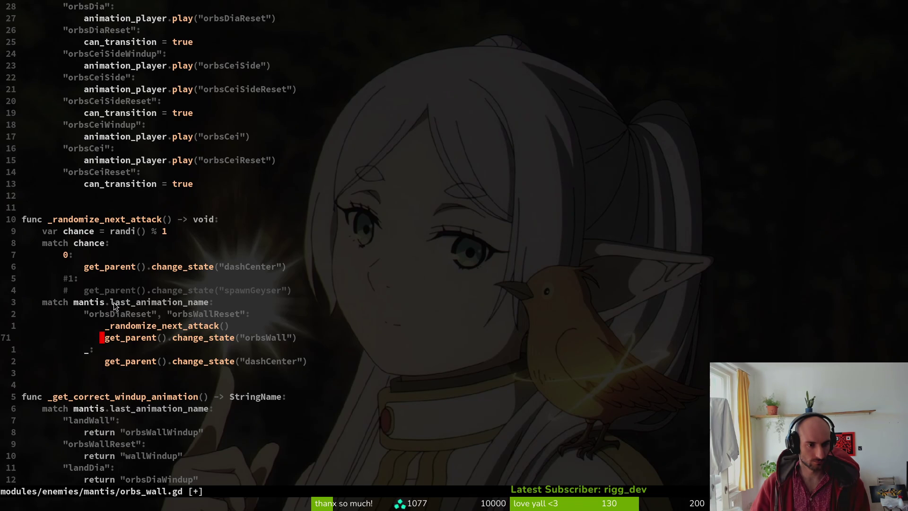
Compare against dashing.gd, then yank the last_animation_name match block.
{"action": "key", "text": "ctrl+o"}
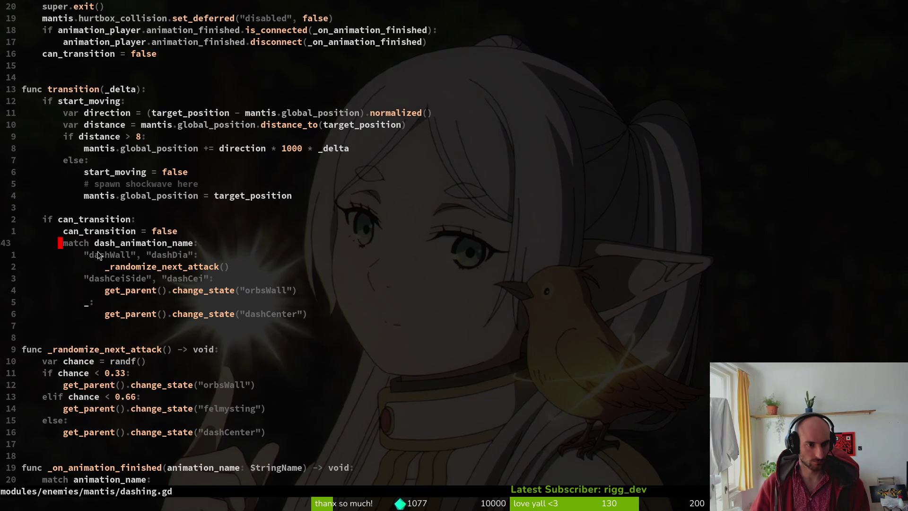
{"action": "key", "text": "ctrl+o"}
{"action": "scroll", "coordinate": [130, 233], "scroll_direction": "up", "scroll_amount": 15}
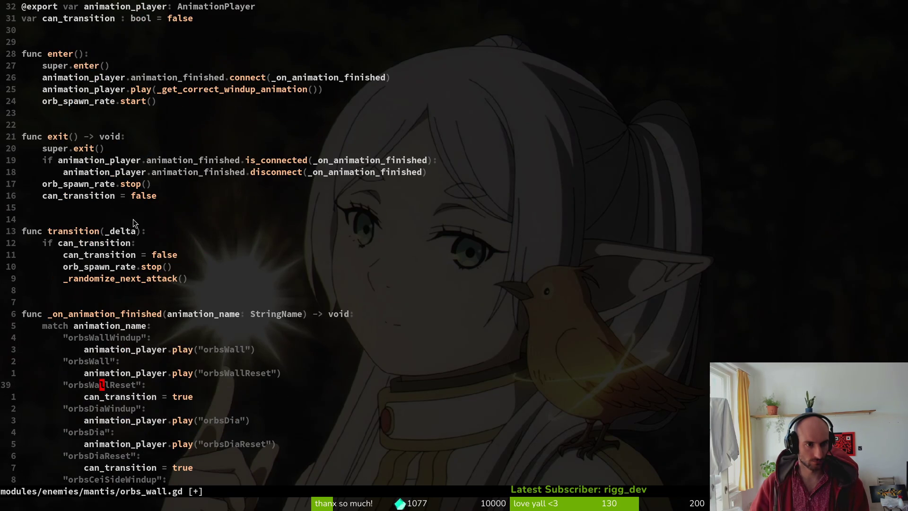
{"action": "scroll", "coordinate": [132, 222], "scroll_direction": "down", "scroll_amount": 11}
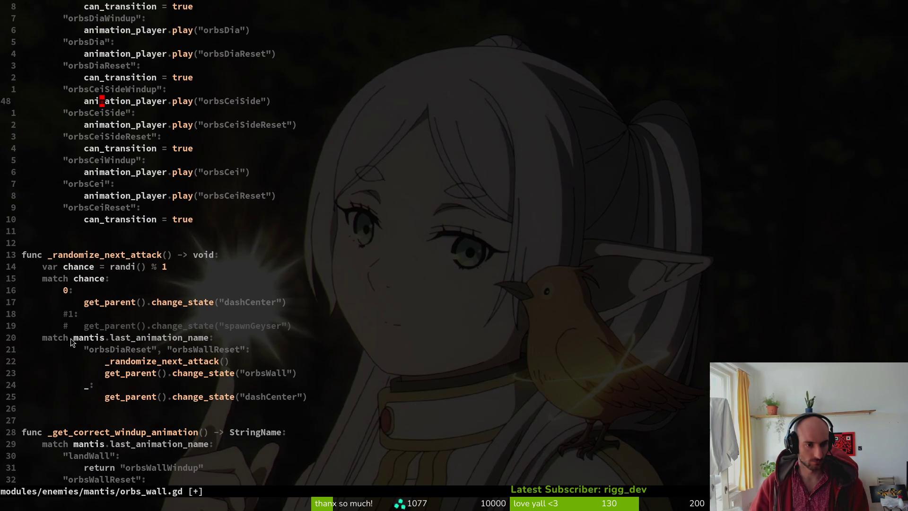
{"action": "left_click_drag", "start_coordinate": [44, 341], "coordinate": [362, 418]}
{"action": "key", "text": "y"}
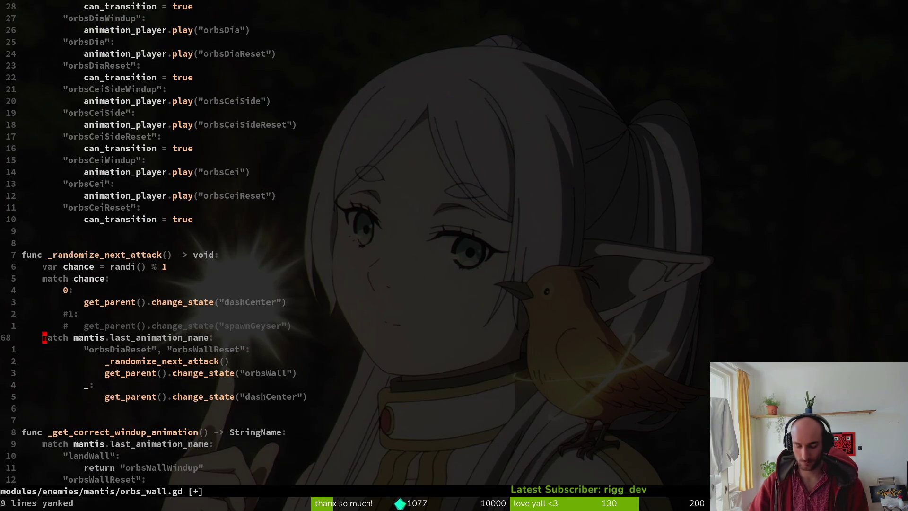
{"action": "key", "text": "ctrl+u"}
{"action": "key", "text": "ctrl+u"}
Paste the match block below the _randomize_next_attack() call in transition and indent it.
{"action": "key", "text": "j"}
{"action": "key", "text": "j"}
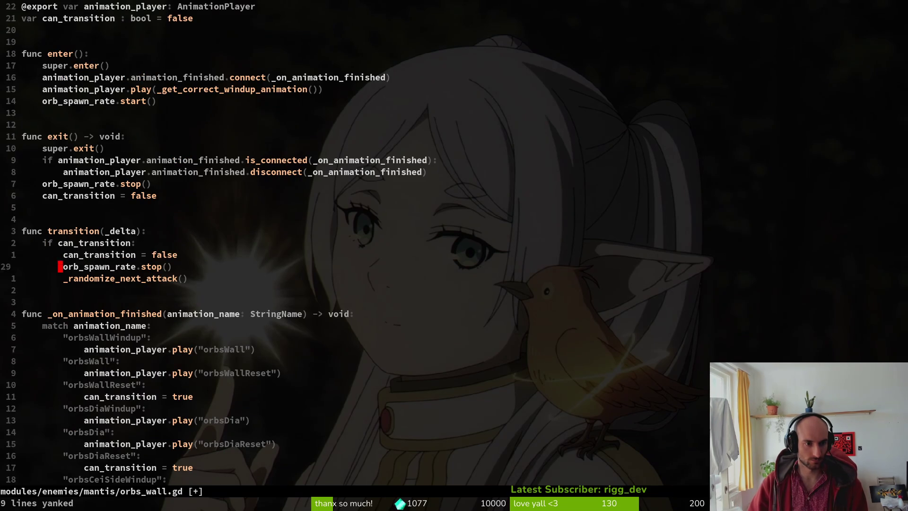
{"action": "key", "text": "j"}
{"action": "key", "text": "p"}
{"action": "key", "text": "shift+v"}
{"action": "key", "text": "j"}
{"action": "key", "text": "j"}
{"action": "key", "text": "j"}
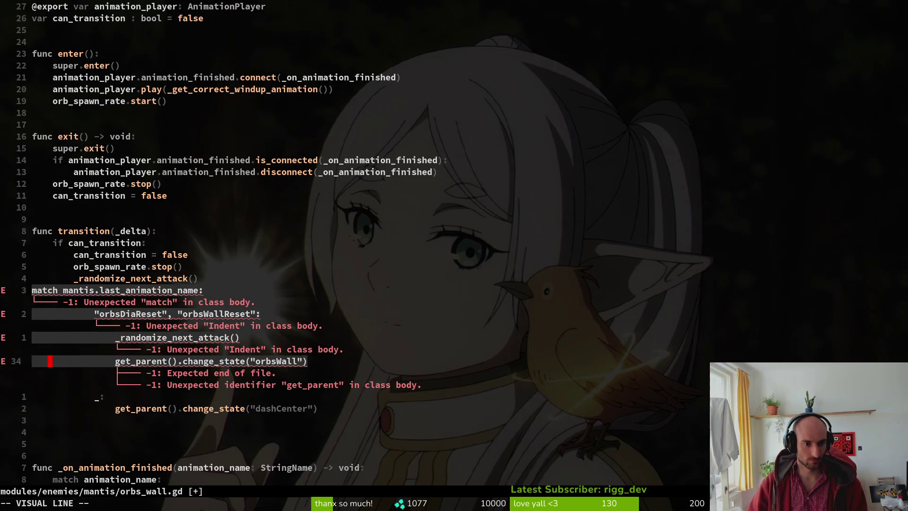
{"action": "key", "text": "greater"}
{"action": "key", "text": "shift+v"}
{"action": "key", "text": "j"}
Fix the indentation of the match and its case lines, then save orbs_wall.gd.
{"action": "key", "text": "j"}
{"action": "key", "text": "j"}
{"action": "key", "text": "Escape"}
{"action": "key", "text": "k"}
{"action": "key", "text": "k"}
{"action": "key", "text": "k"}
{"action": "key", "text": "shift+v"}
{"action": "key", "text": "j"}
{"action": "key", "text": "j"}
{"action": "key", "text": "j"}
{"action": "key", "text": "j"}
{"action": "key", "text": "j"}
{"action": "key", "text": "greater"}
{"action": "key", "text": "j"}
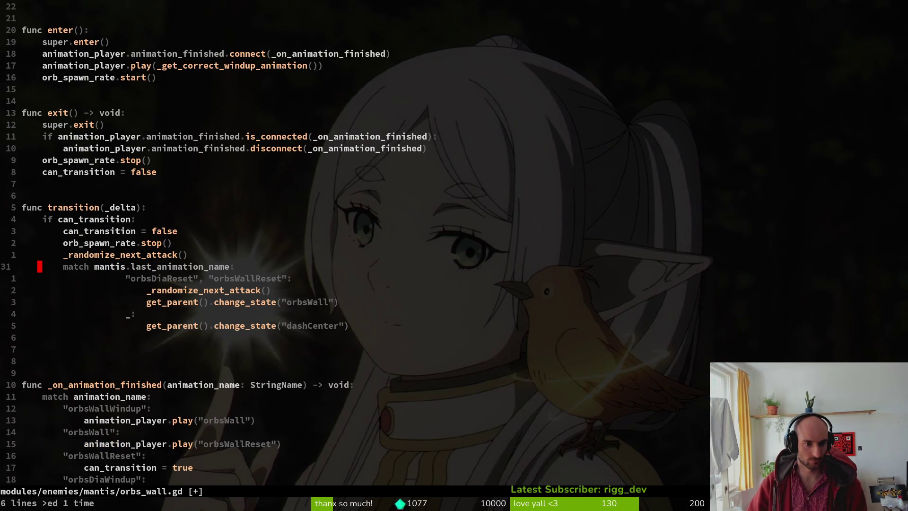
{"action": "key", "text": "shift+v"}
{"action": "key", "text": "j"}
{"action": "key", "text": "j"}
{"action": "key", "text": "j"}
{"action": "key", "text": "j"}
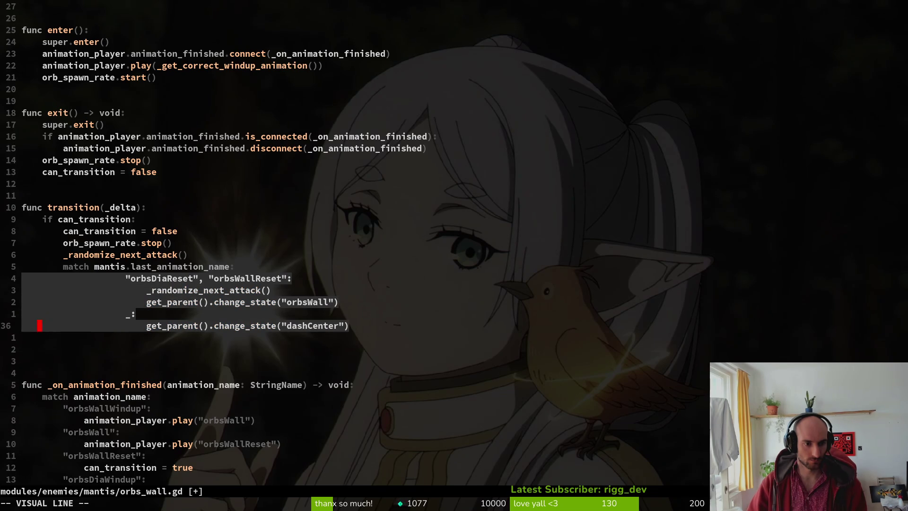
{"action": "key", "text": "less"}
{"action": "key", "text": "shift+v"}
{"action": "key", "text": "j"}
{"action": "key", "text": "j"}
{"action": "key", "text": "j"}
{"action": "key", "text": "j"}
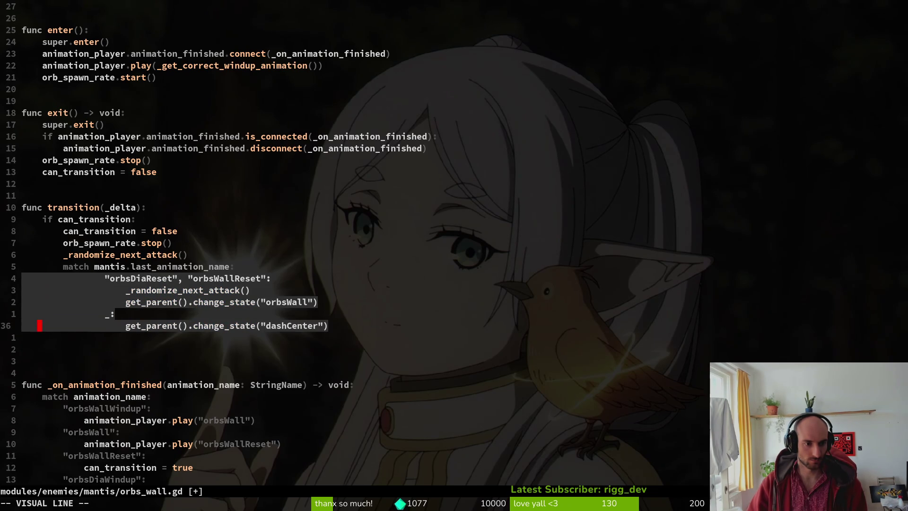
{"action": "key", "text": "Escape"}
{"action": "key", "text": "shift+v"}
{"action": "key", "text": "k"}
{"action": "key", "text": "k"}
{"action": "key", "text": "k"}
{"action": "key", "text": "less"}
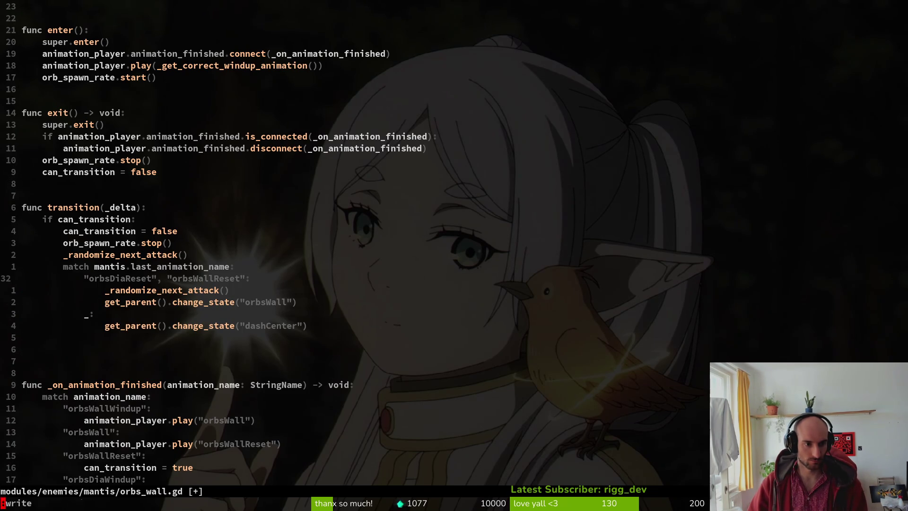
{"action": "type", "text": ":w"}
{"action": "key", "text": "Return"}
Delete the change_state("orbsWall") line and save again.
{"action": "left_click", "coordinate": [178, 302]}
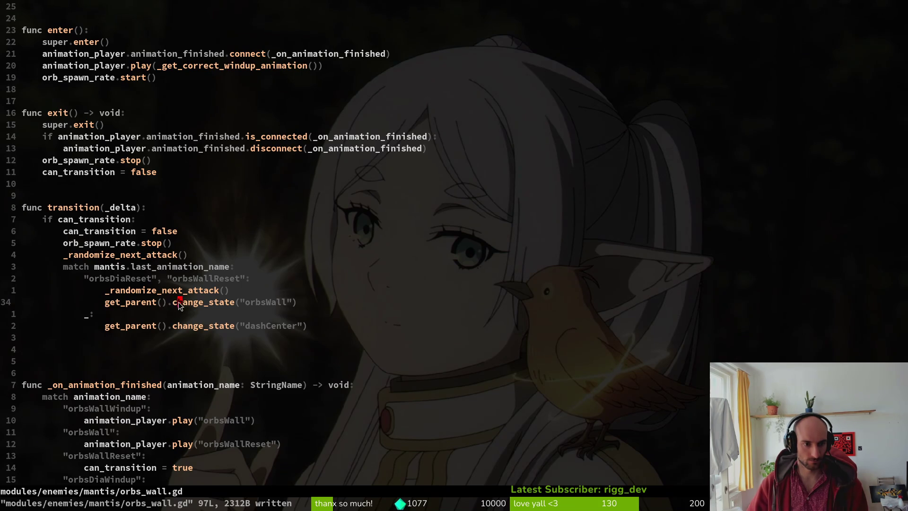
{"action": "key", "text": "d"}
{"action": "key", "text": "d"}
{"action": "type", "text": ":w"}
{"action": "key", "text": "Return"}
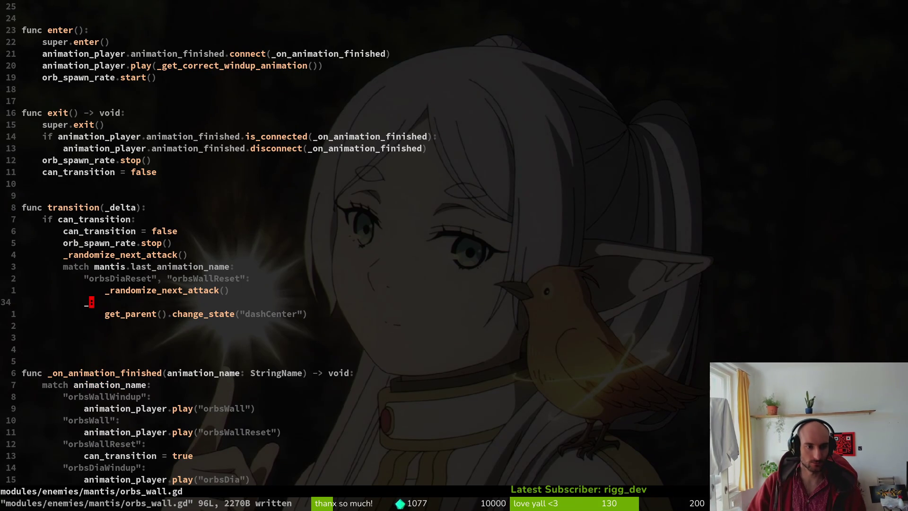
Copy dashing.gd's seven-line randf chance logic above the old code in orbs_wall.gd.
{"action": "key", "text": "ctrl+d"}
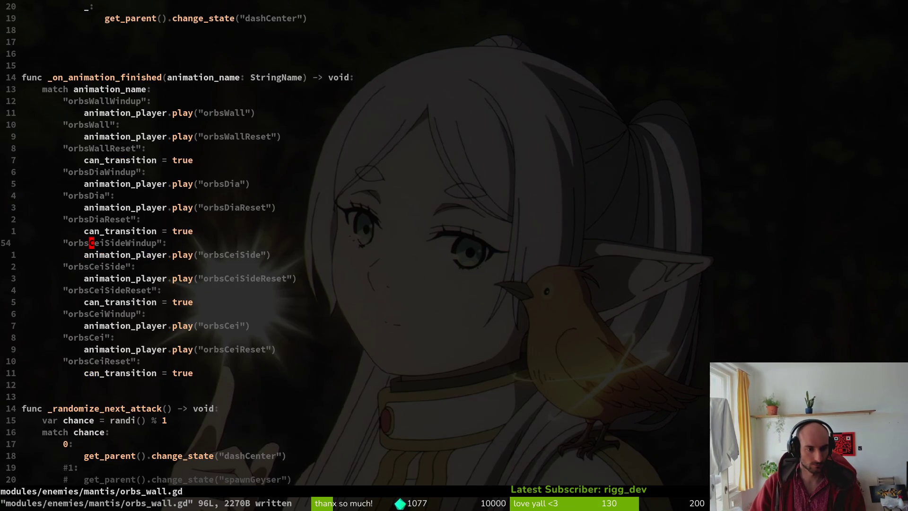
{"action": "key", "text": "ctrl+d"}
{"action": "key", "text": "k"}
{"action": "key", "text": "k"}
{"action": "key", "text": "k"}
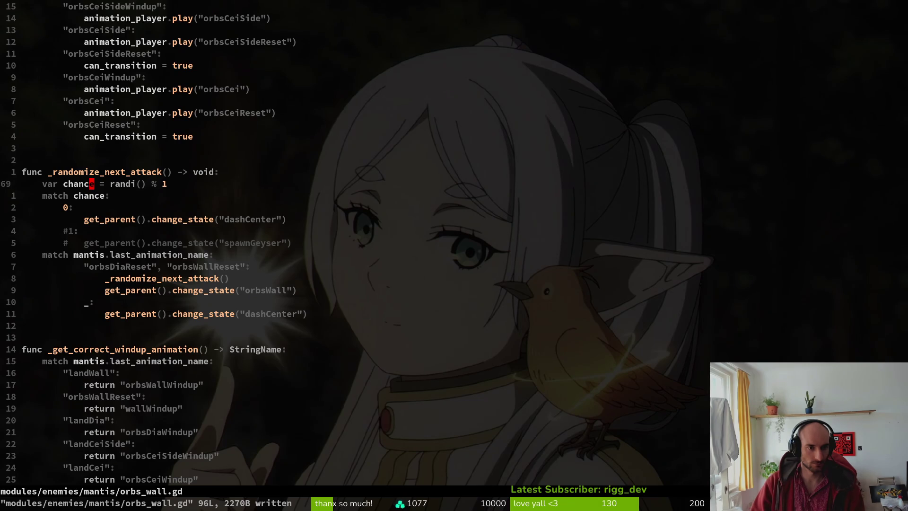
{"action": "key", "text": "ctrl+o"}
{"action": "key", "text": "j"}
{"action": "key", "text": "j"}
{"action": "key", "text": "j"}
{"action": "key", "text": "shift+v"}
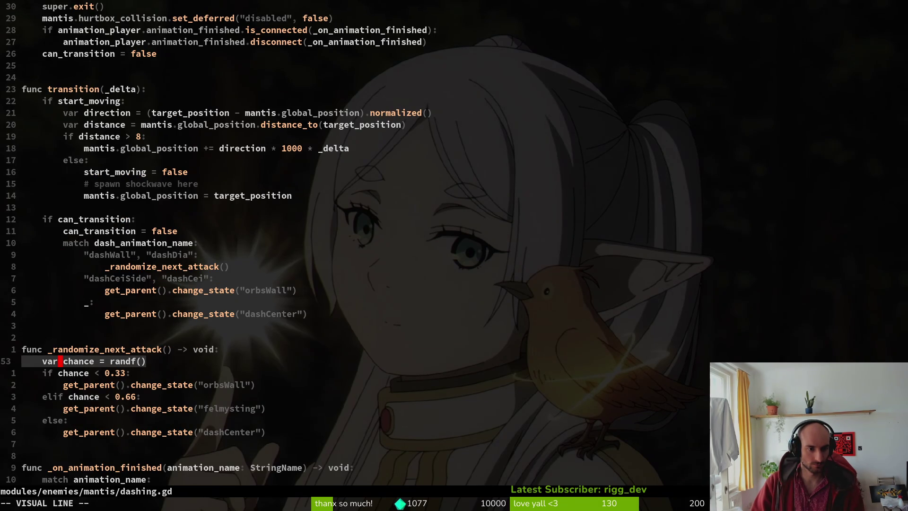
{"action": "key", "text": "j"}
{"action": "key", "text": "j"}
{"action": "key", "text": "j"}
{"action": "key", "text": "y"}
{"action": "key", "text": "ctrl+o"}
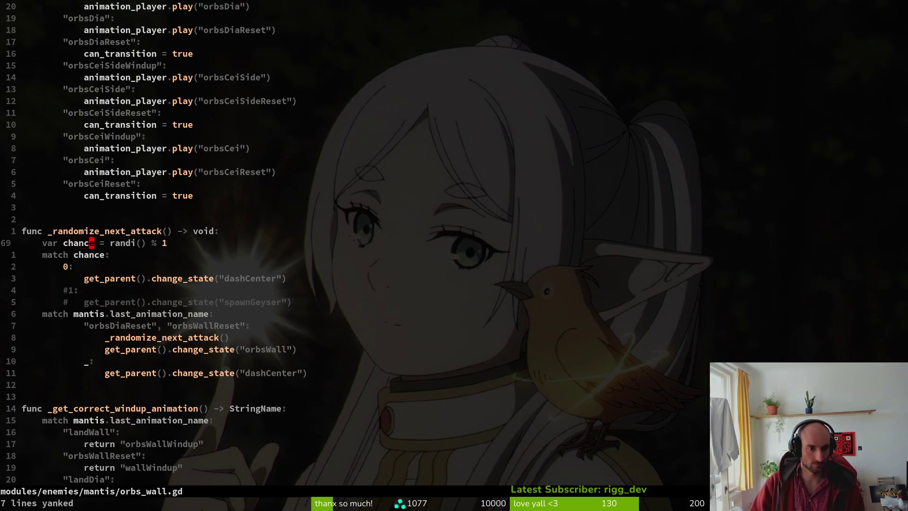
{"action": "key", "text": "P"}
Delete the old randi-based chance and match block and save.
{"action": "key", "text": "j"}
{"action": "key", "text": "j"}
{"action": "key", "text": "j"}
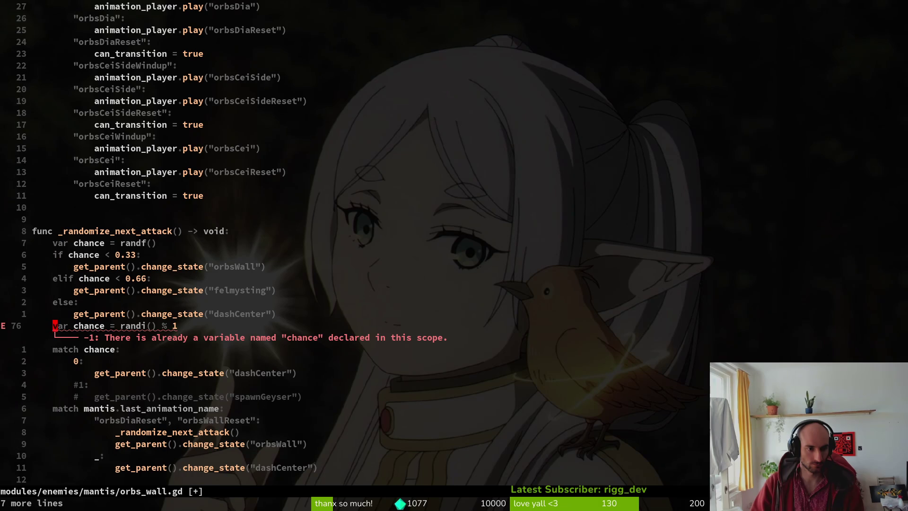
{"action": "key", "text": "shift+v"}
{"action": "key", "text": "j"}
{"action": "key", "text": "j"}
{"action": "key", "text": "j"}
{"action": "key", "text": "j"}
{"action": "key", "text": "j"}
{"action": "key", "text": "j"}
{"action": "type", "text": "d:w"}
{"action": "key", "text": "Return"}
Change the threshold to 0.5, pick felmysting there, drop the elif line, and save.
{"action": "key", "text": "k"}
{"action": "key", "text": "k"}
{"action": "key", "text": "k"}
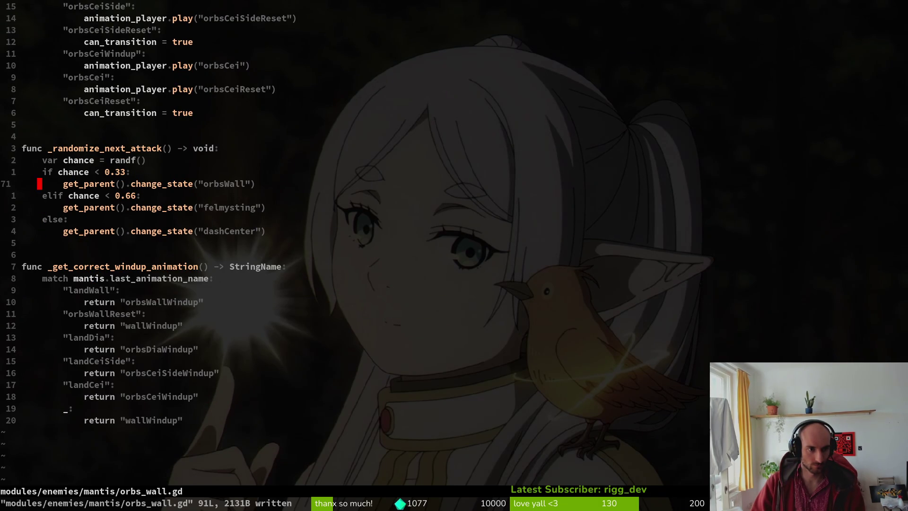
{"action": "type", "text": "kf3"}
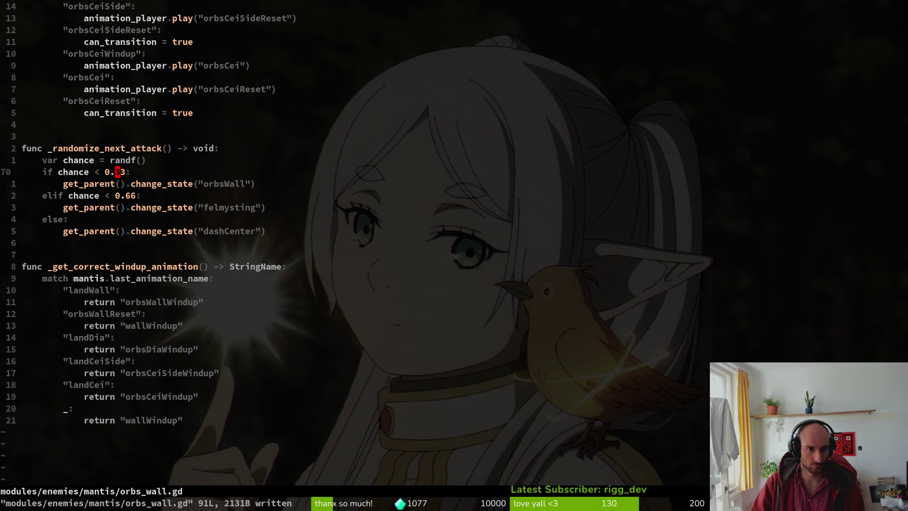
{"action": "type", "text": "cw5"}
{"action": "key", "text": "Escape"}
{"action": "key", "text": "j"}
{"action": "key", "text": "j"}
{"action": "key", "text": "d"}
{"action": "key", "text": "d"}
{"action": "key", "text": "d"}
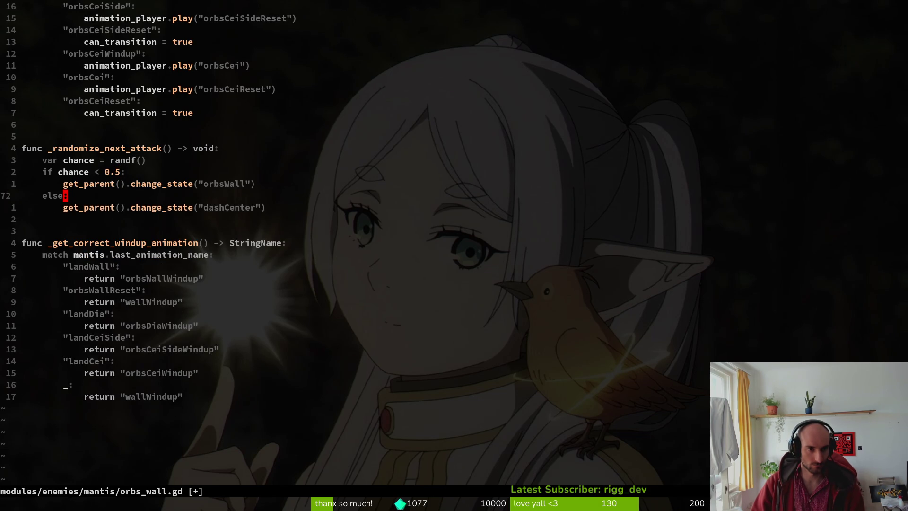
{"action": "key", "text": "u"}
{"action": "key", "text": "u"}
{"action": "type", "text": "jVdkP"}
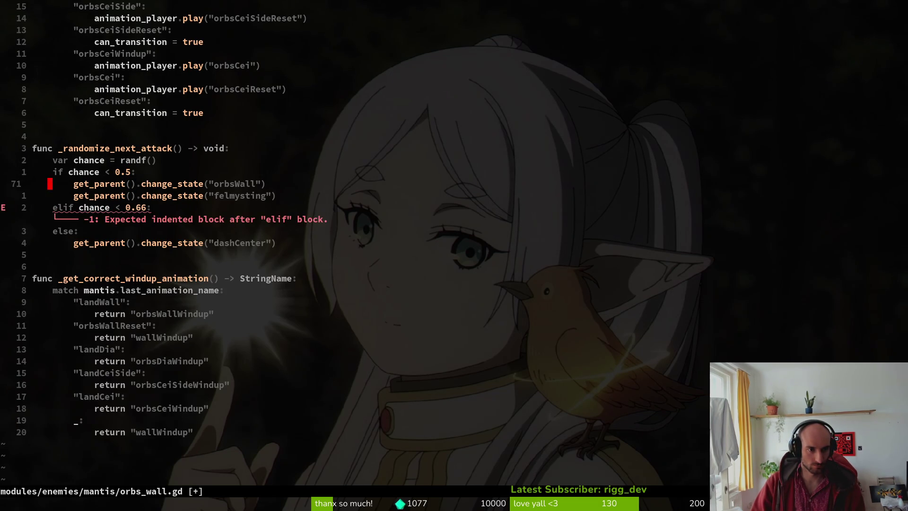
{"action": "type", "text": "kdd:w"}
{"action": "key", "text": "Return"}
{"action": "key", "text": "d"}
{"action": "key", "text": "d"}
{"action": "type", "text": ":w"}
{"action": "key", "text": "Return"}
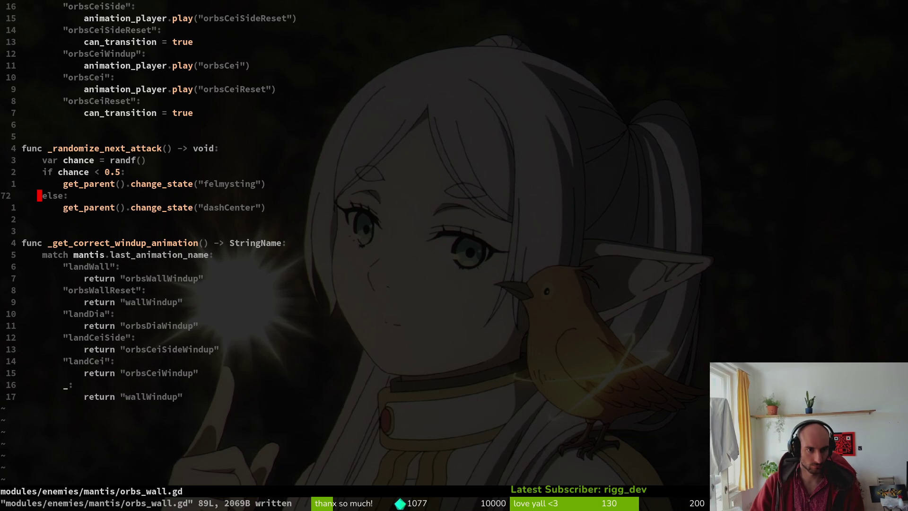
Remove an extra blank line, save orbs_wall.gd, and launch the game.
{"action": "key", "text": "ctrl+u"}
{"action": "key", "text": "ctrl+u"}
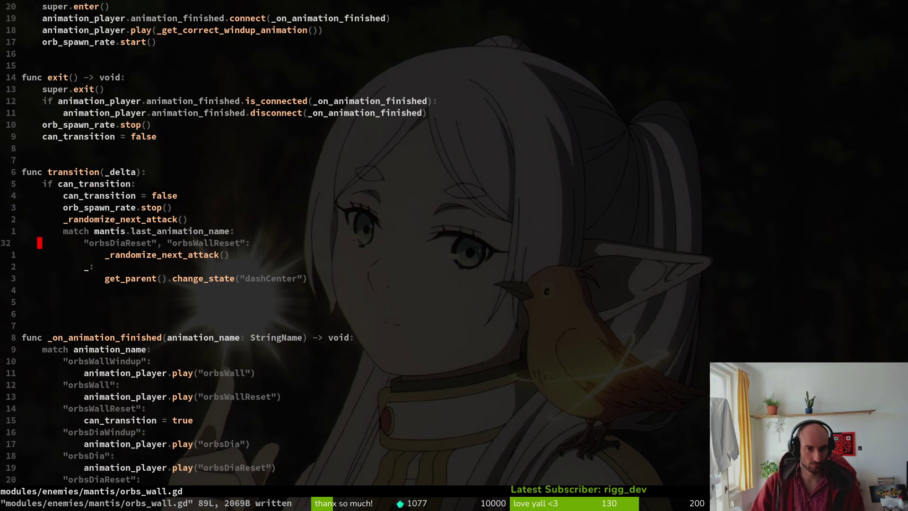
{"action": "key", "text": "j"}
{"action": "key", "text": "j"}
{"action": "key", "text": "j"}
{"action": "key", "text": "d"}
{"action": "key", "text": "d"}
{"action": "type", "text": ":"}
{"action": "key", "text": "Return"}
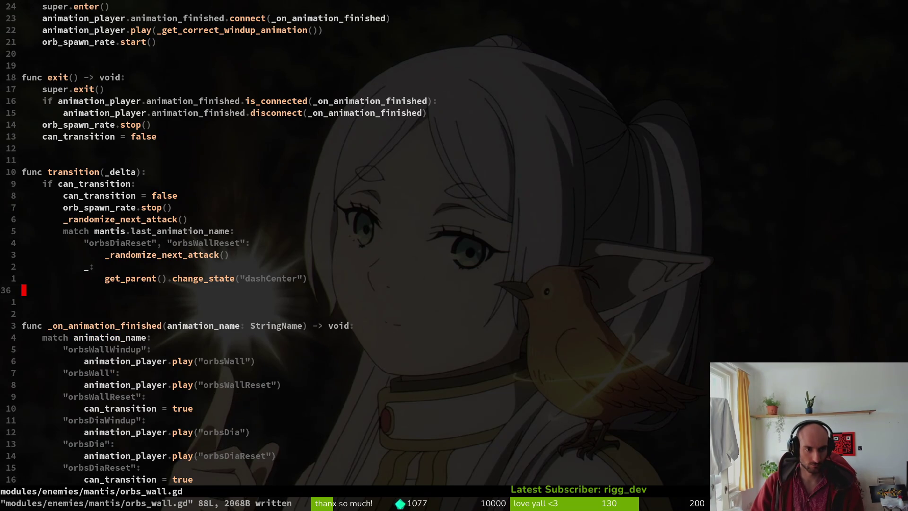
{"action": "key", "text": "F5"}
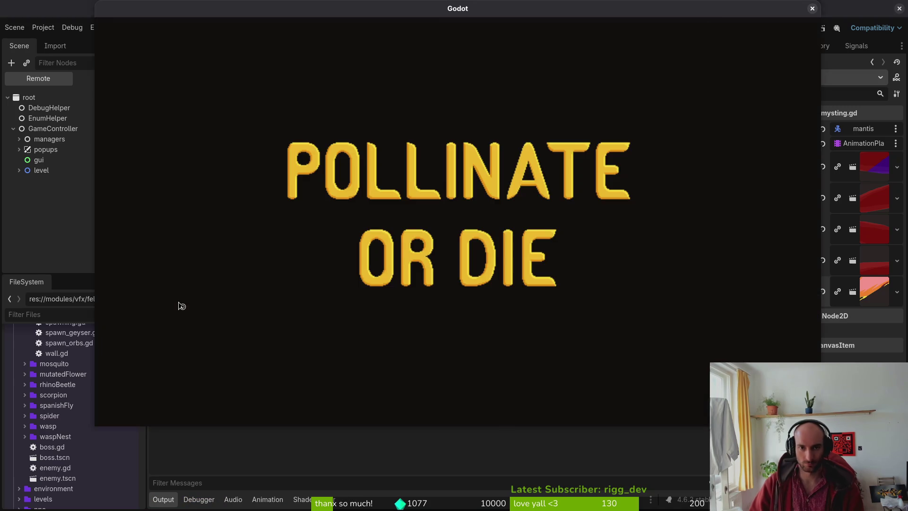
Load the mantis level and fight until the felmysting.gd Marker2D 'x' error halts the game.
{"action": "key", "text": "Return"}
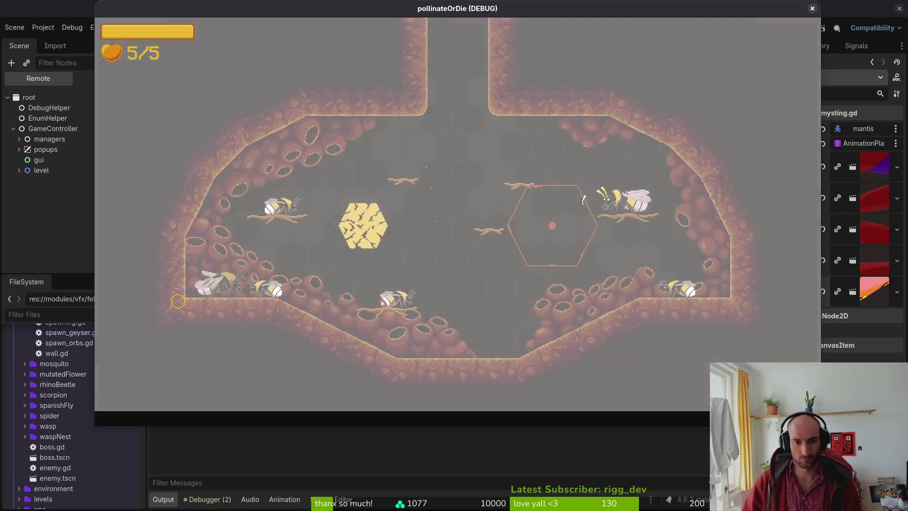
{"action": "key", "text": "Down"}
{"action": "key", "text": "Return"}
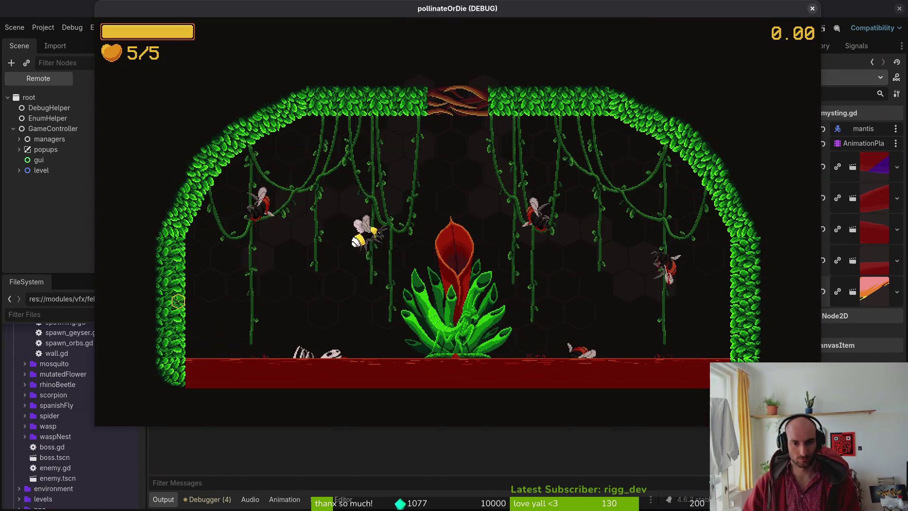
{"action": "key", "text": "Up"}
{"action": "key", "text": "Right"}
{"action": "key", "text": "Right"}
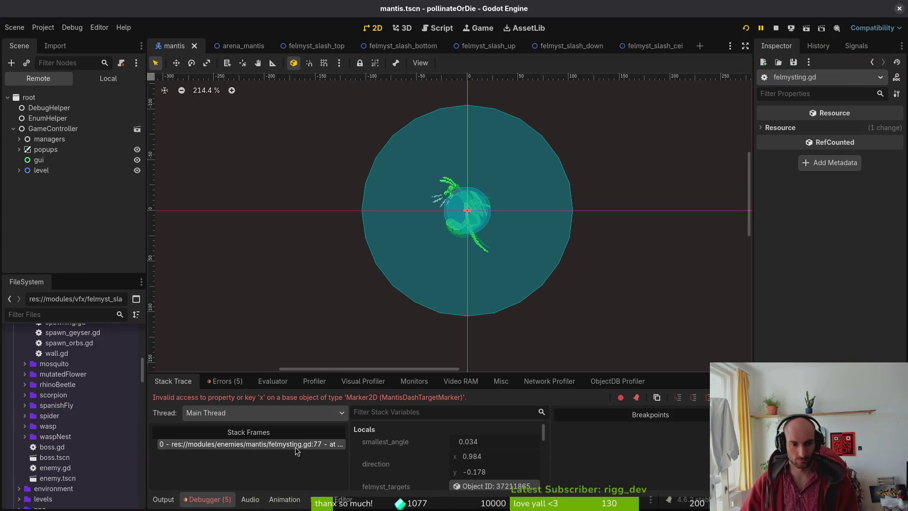
{"action": "key", "text": "alt+Tab"}
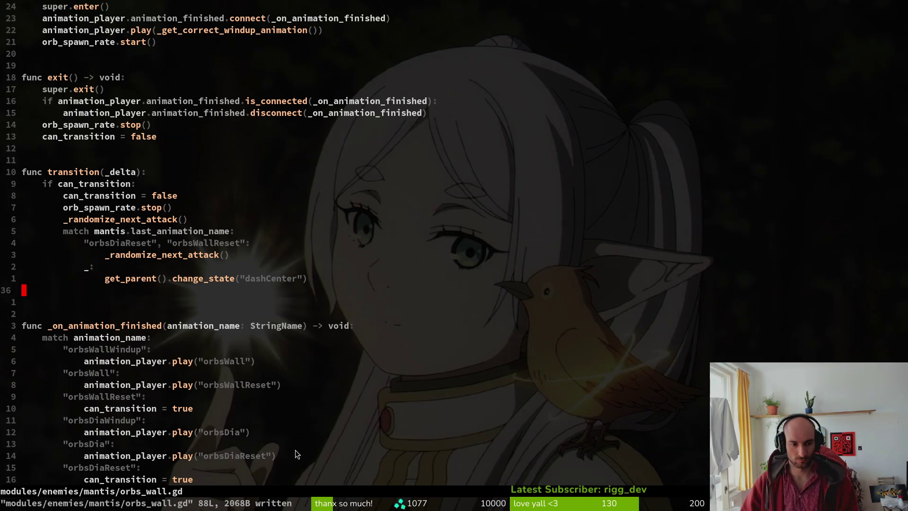
Find and open felmysting.gd with the project file finder.
{"action": "key", "text": "ctrl+6"}
{"action": "key", "text": "space"}
{"action": "key", "text": "f"}
{"action": "key", "text": "f"}
{"action": "type", "text": "flemin"}
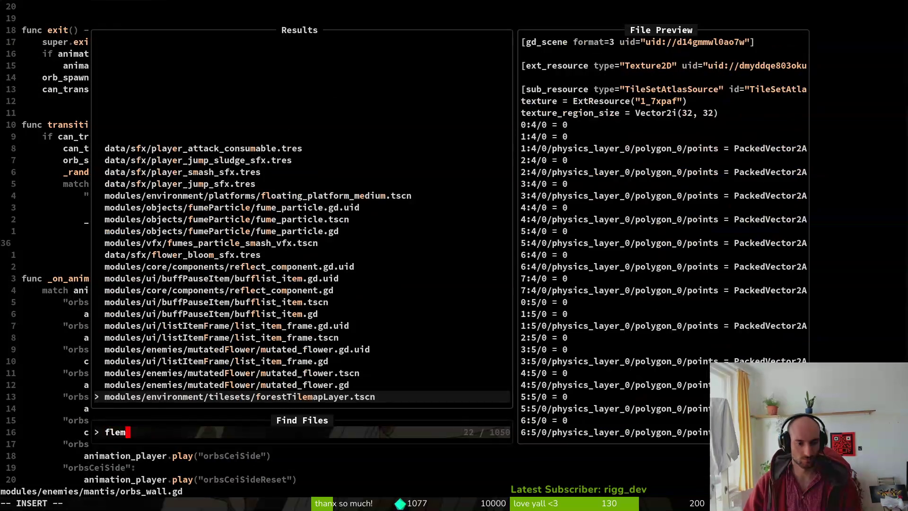
{"action": "key", "text": "BackSpace"}
{"action": "key", "text": "BackSpace"}
{"action": "key", "text": "BackSpace"}
{"action": "type", "text": "elming"}
{"action": "key", "text": "Return"}
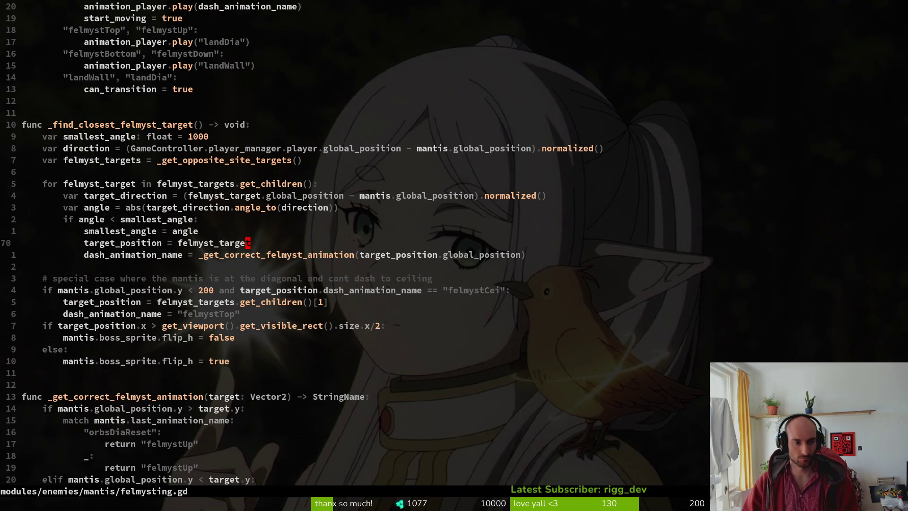
Change line 77's flip check to target_position.global_position.x and save the file.
{"action": "key", "text": "j"}
{"action": "key", "text": "j"}
{"action": "key", "text": "j"}
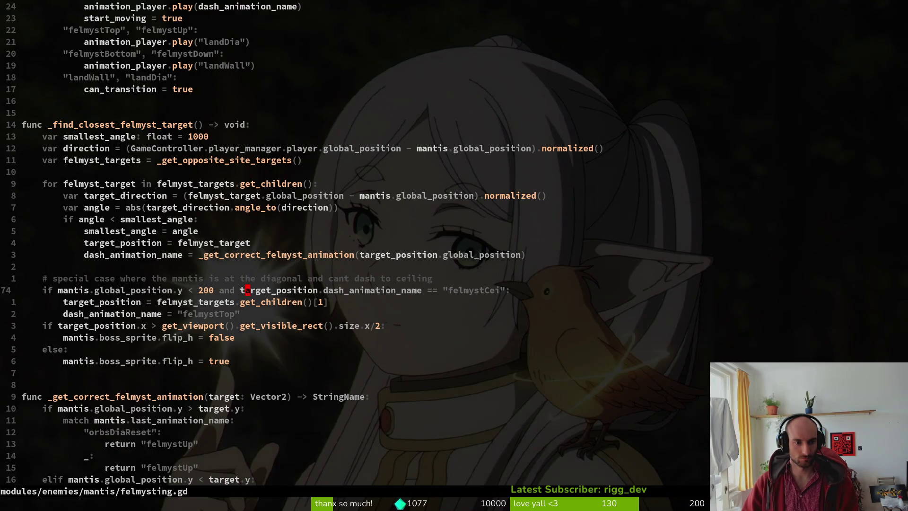
{"action": "key", "text": "h"}
{"action": "key", "text": "h"}
{"action": "key", "text": "h"}
{"action": "type", "text": "j"}
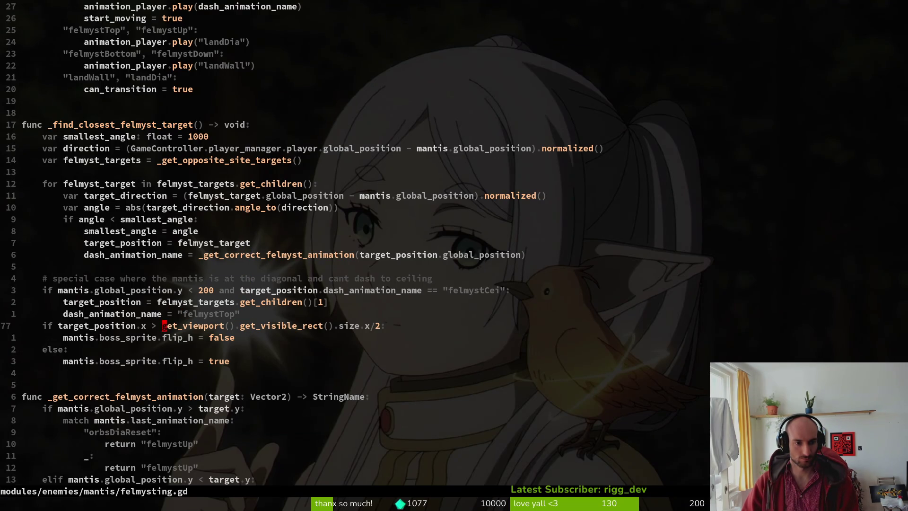
{"action": "type", "text": "iglobal_position."}
{"action": "key", "text": "Escape"}
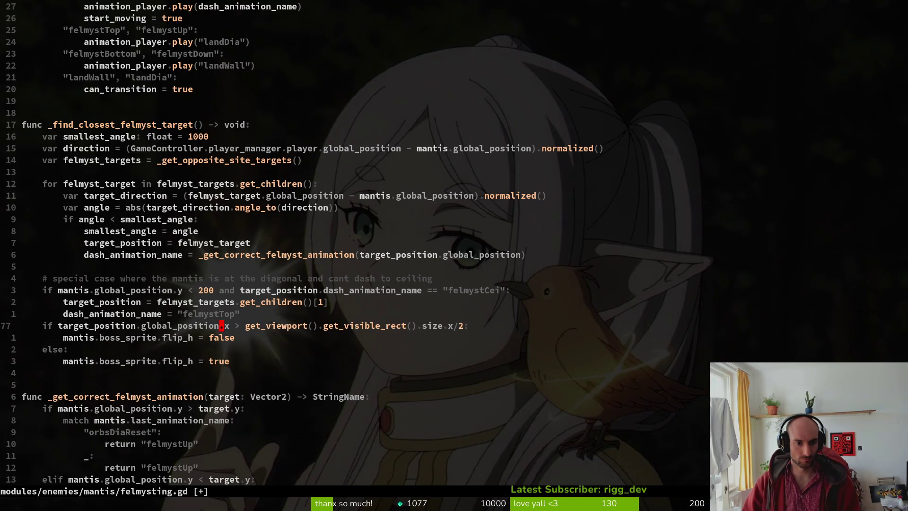
{"action": "type", "text": ":w"}
{"action": "key", "text": "Return"}
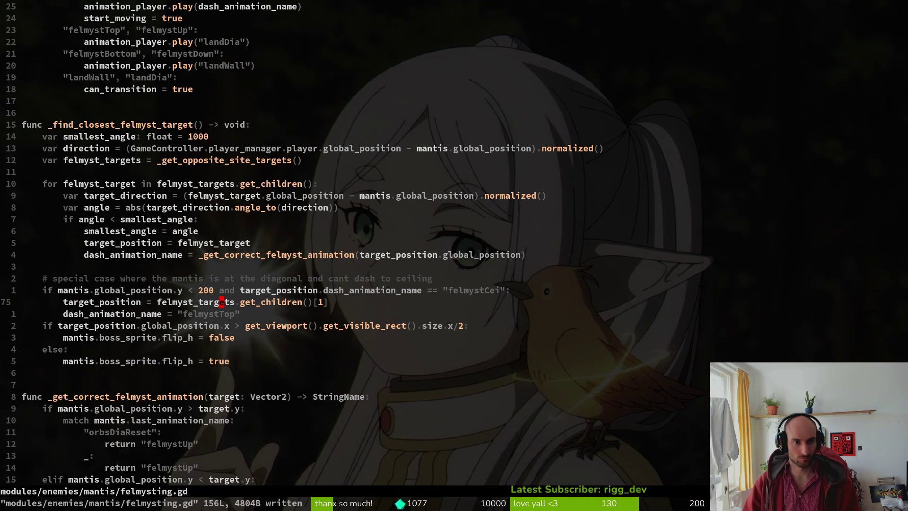
Run the game with F5 and load the mantis boss arena from the debug level select.
{"action": "key", "text": "alt+Tab"}
{"action": "key", "text": "F5"}
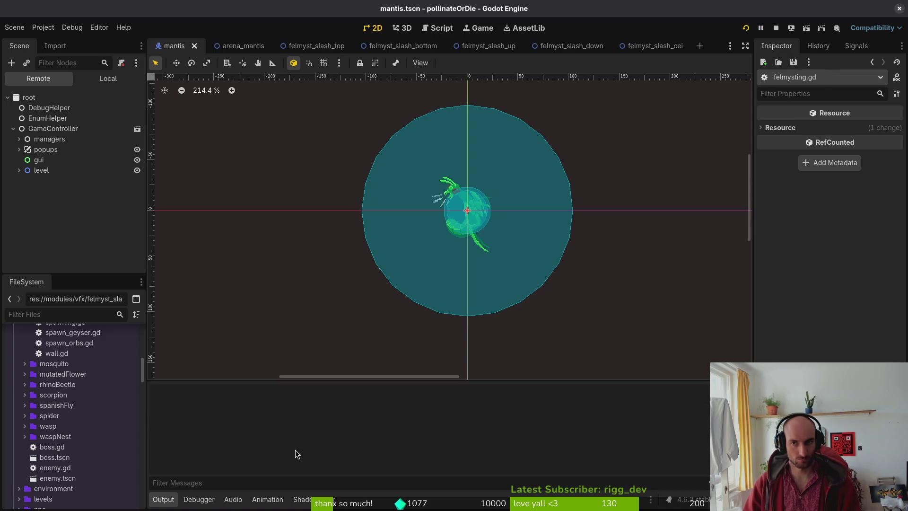
{"action": "key", "text": "Return"}
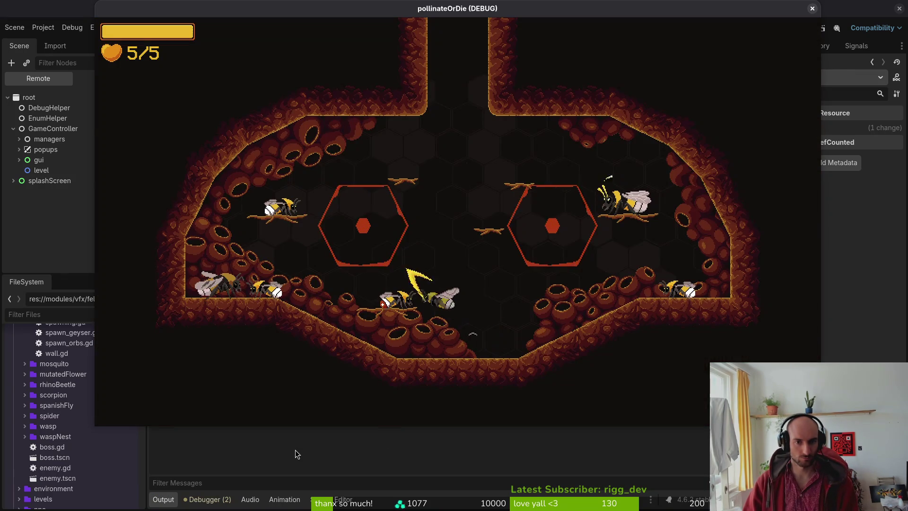
{"action": "key", "text": "Tab"}
{"action": "key", "text": "Return"}
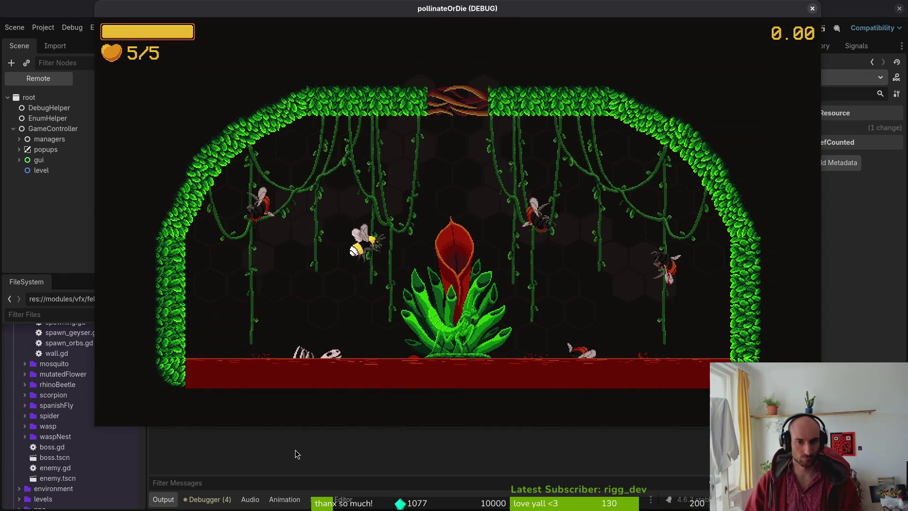
Fight the mantis boss, dodging around the arena and slashing, then pause the game.
{"action": "key", "text": "w"}
{"action": "key", "text": "d"}
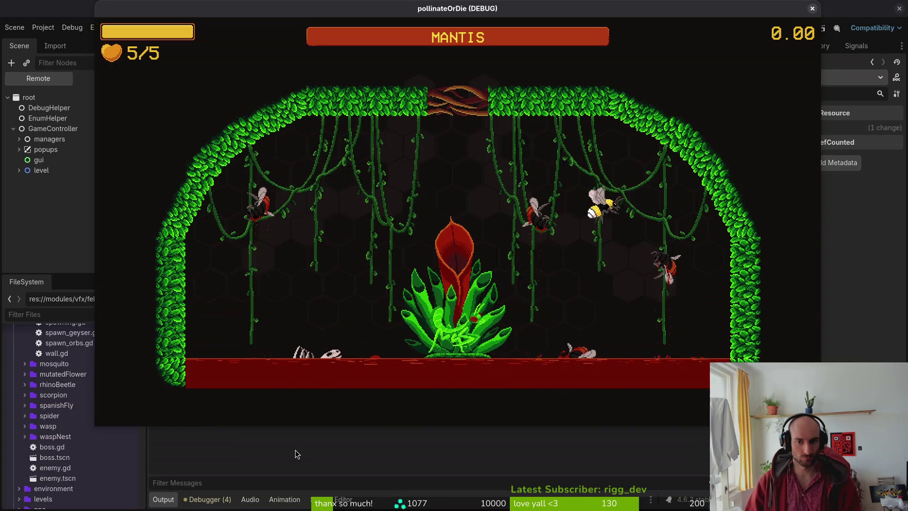
{"action": "key", "text": "a"}
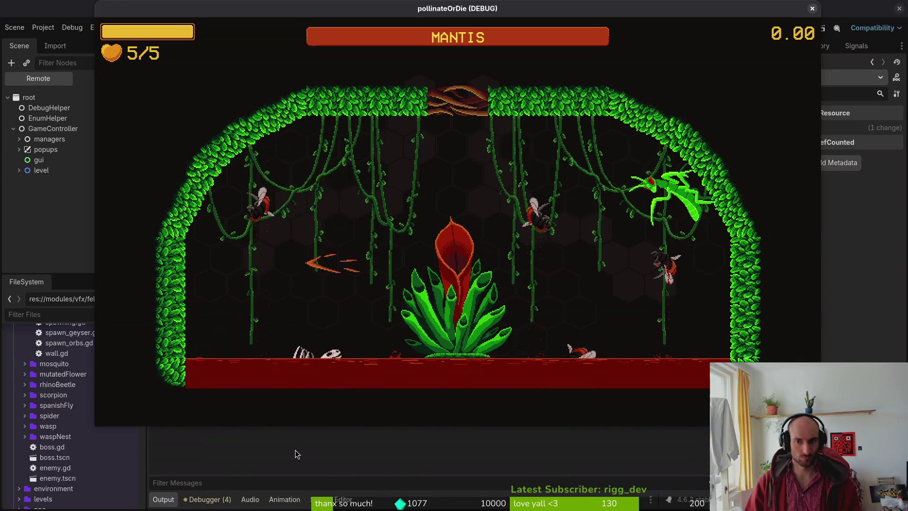
{"action": "key", "text": "space"}
{"action": "key", "text": "w"}
{"action": "key", "text": "d"}
{"action": "key", "text": "space"}
{"action": "key", "text": "s"}
{"action": "key", "text": "space"}
{"action": "key", "text": "w"}
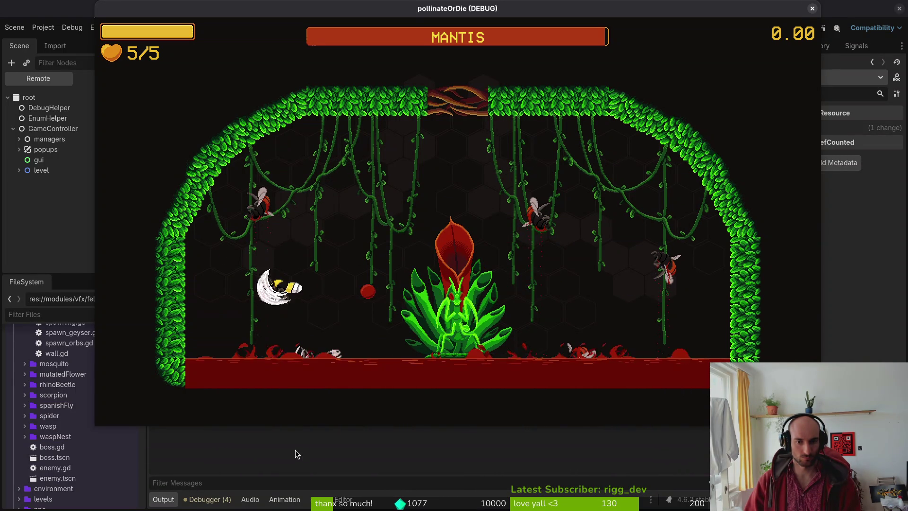
{"action": "key", "text": "d"}
{"action": "key", "text": "space"}
{"action": "key", "text": "s"}
{"action": "key", "text": "space"}
{"action": "key", "text": "a"}
{"action": "key", "text": "w"}
{"action": "key", "text": "d"}
{"action": "key", "text": "s"}
{"action": "key", "text": "space"}
{"action": "key", "text": "Escape"}
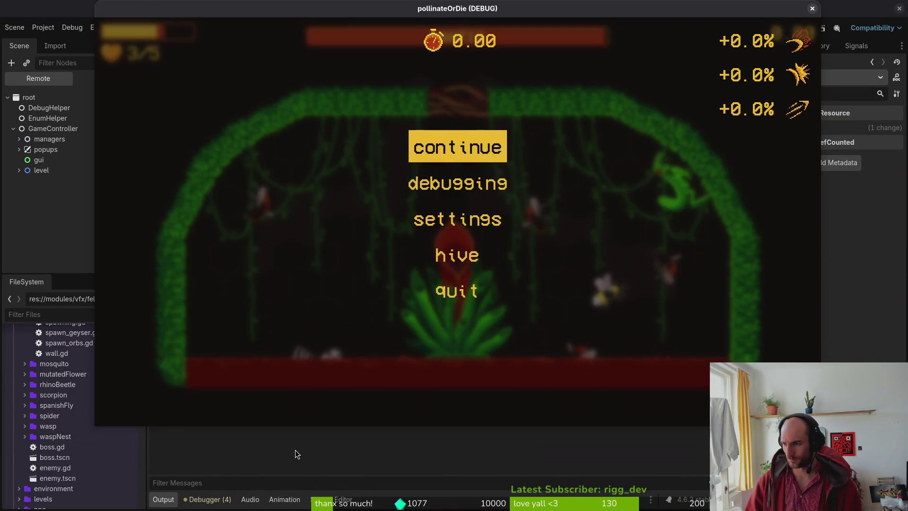